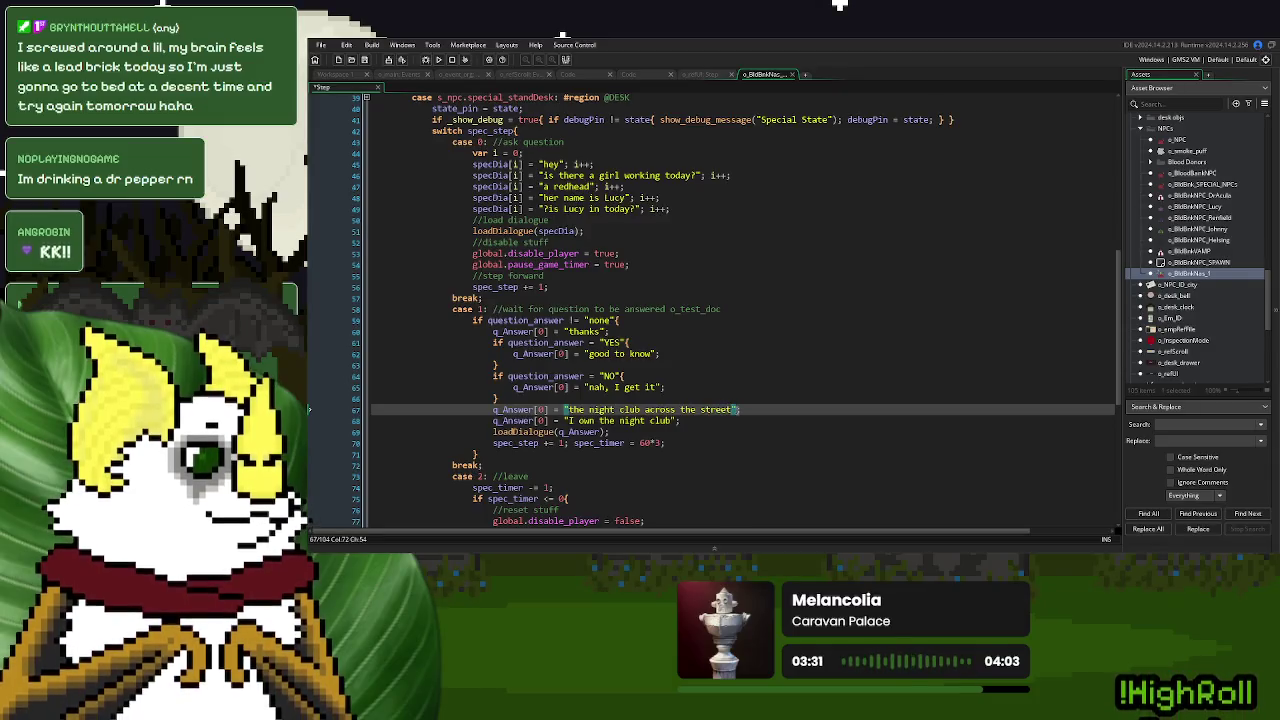
Change the second answer to "I DJ there nearly every night".
key(shift+Left)
key(shift+Left)
key(shift+Left)
mouse_move(657, 413)
mouse_down()
mouse_move(685, 415)
mouse_move(571, 426)
mouse_up()
text(I won)
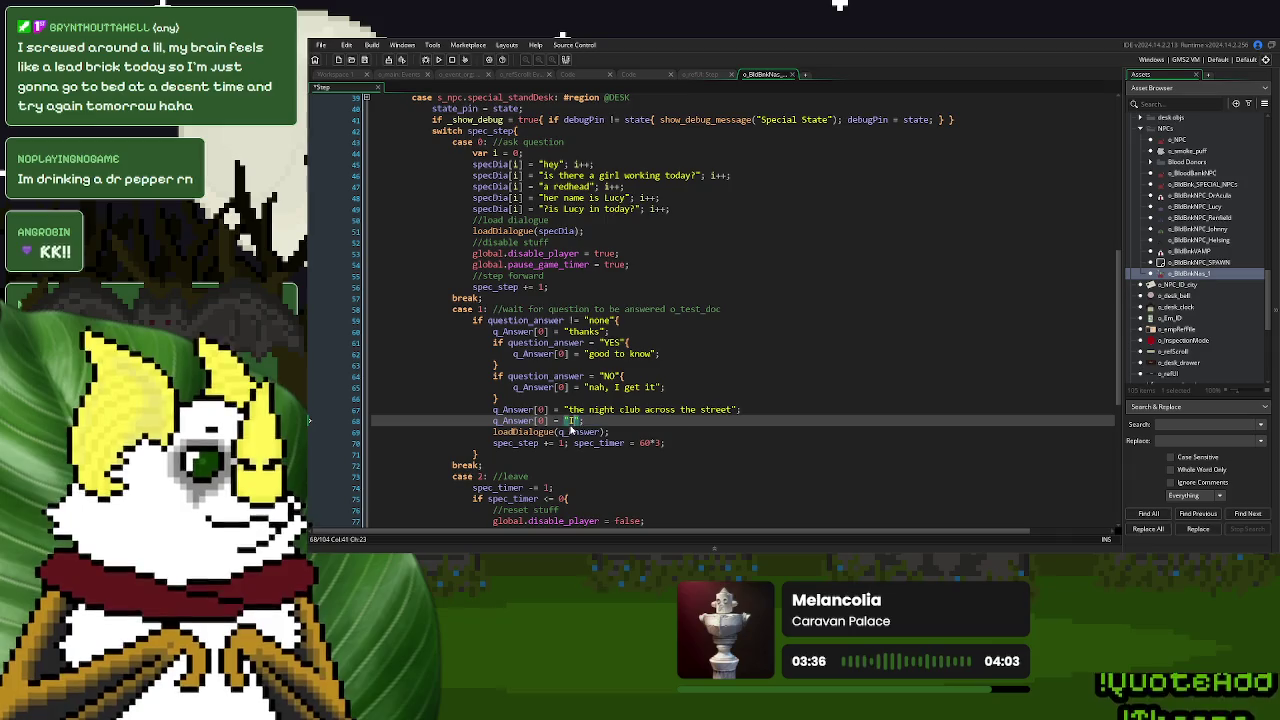
key(BackSpace)
key(BackSpace)
key(BackSpace)
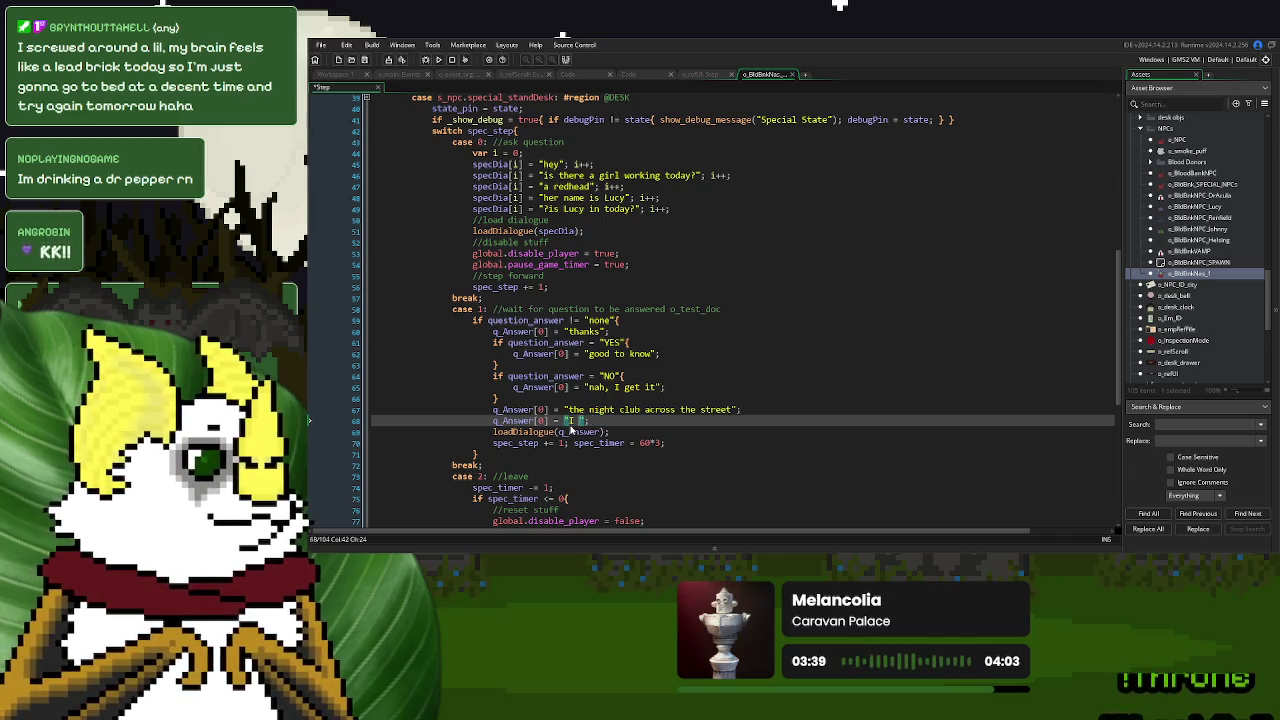
text(DJ t)
text(here nearly e)
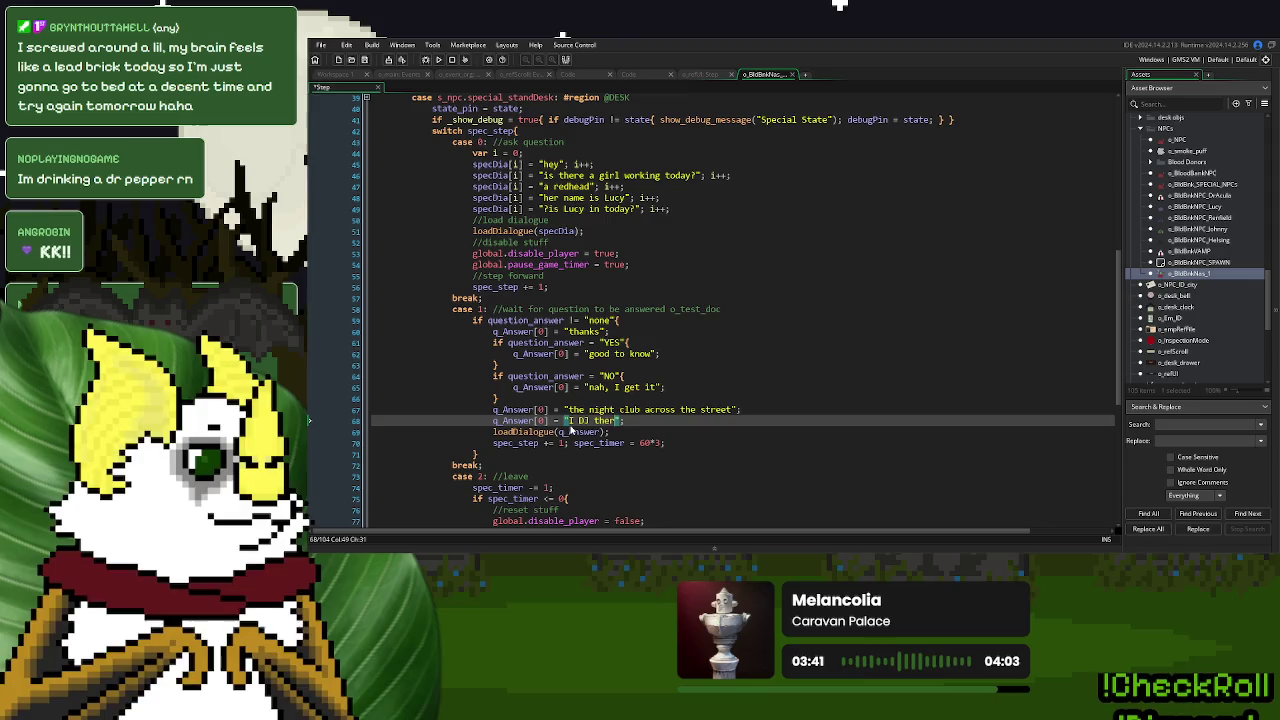
text(very night)
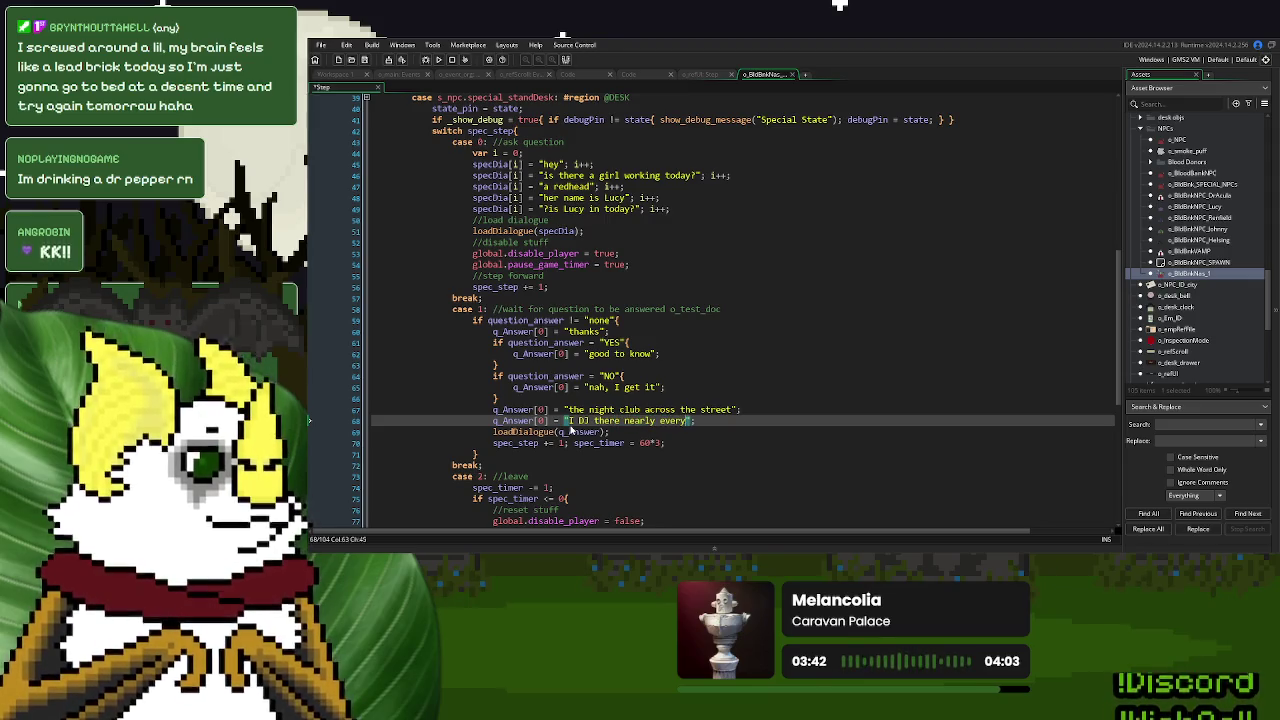
Add a third answer line reading "come on down sometime".
key(End)
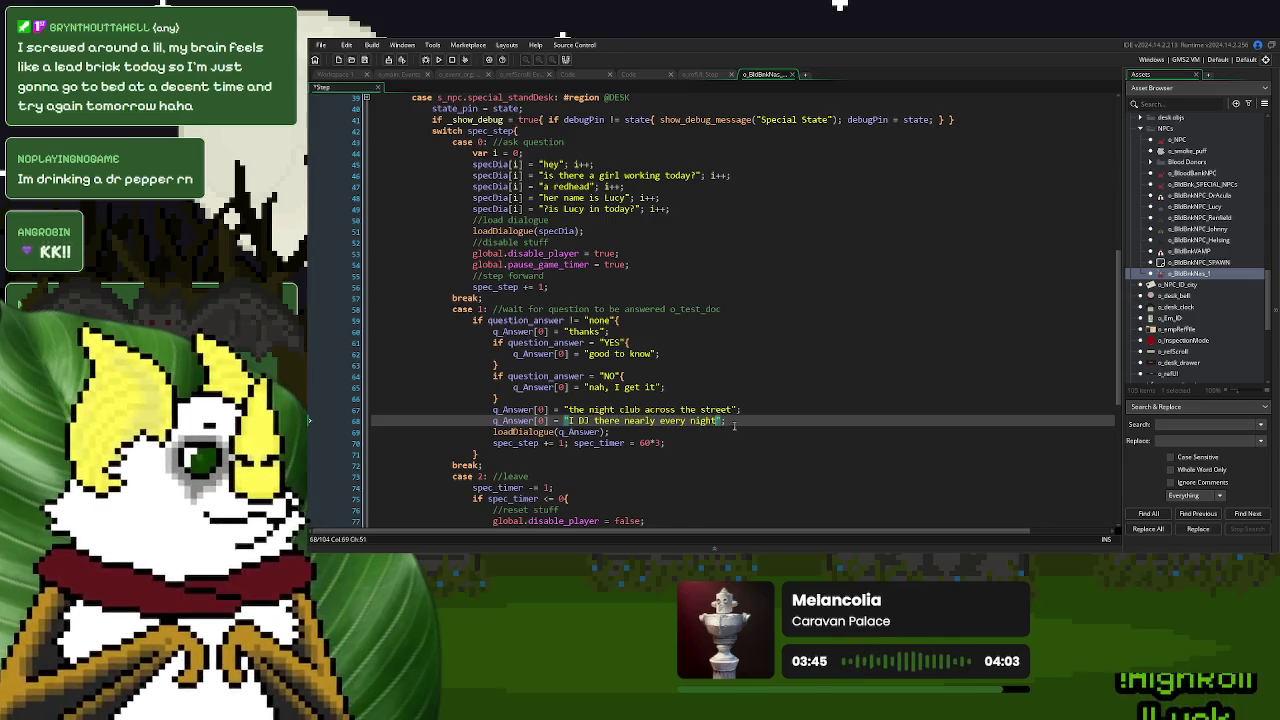
key(Return)
text(q_Answer[0] = "I own the night club";)
drag(677, 432, 568, 433)
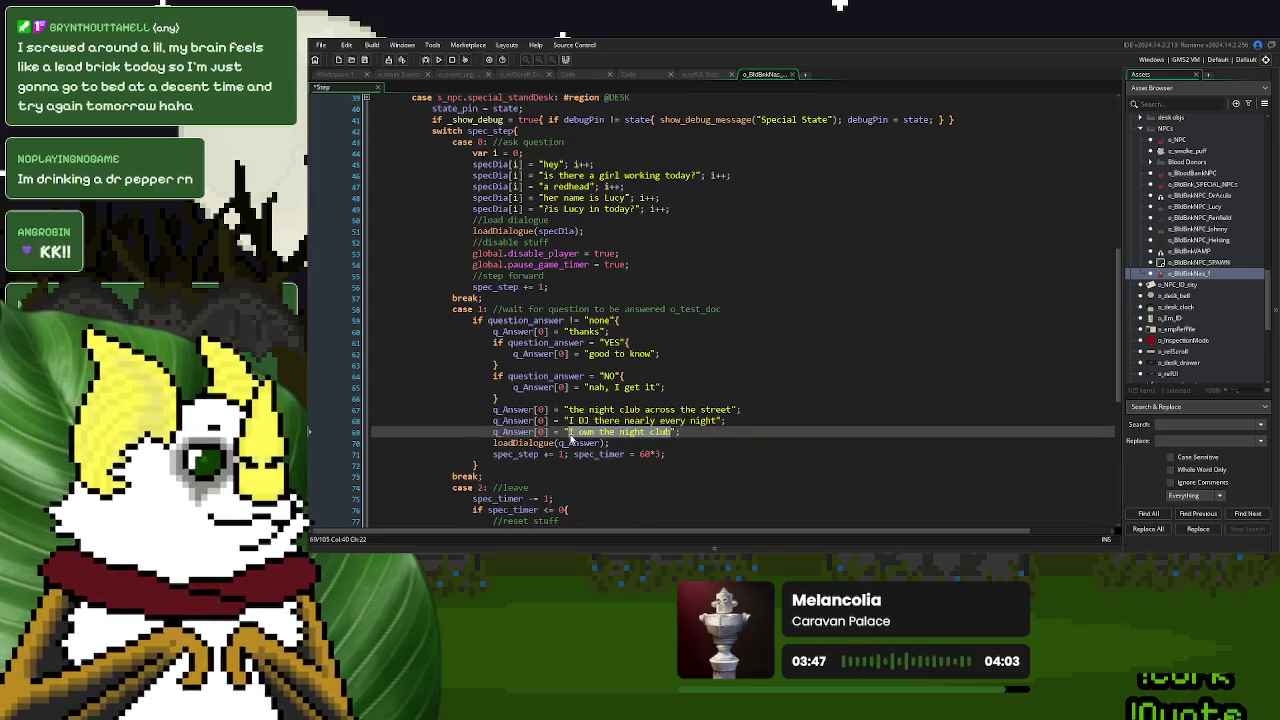
text(come on down som)
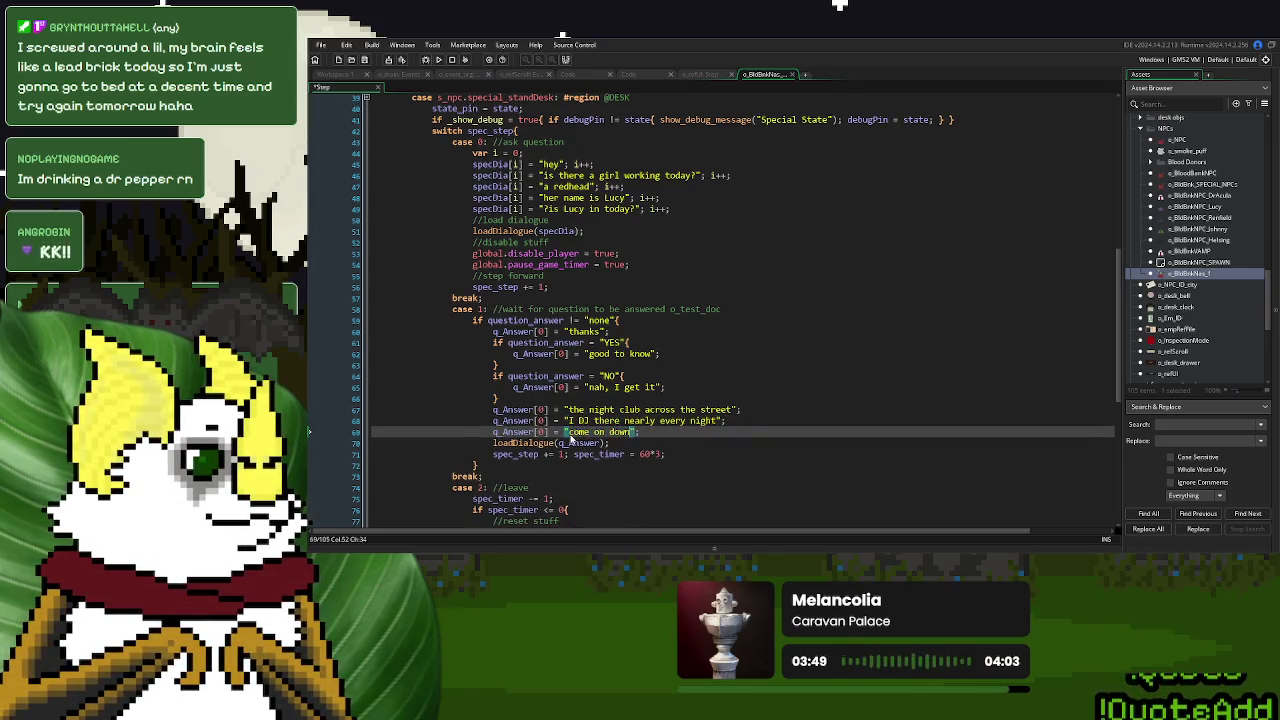
text(etime)
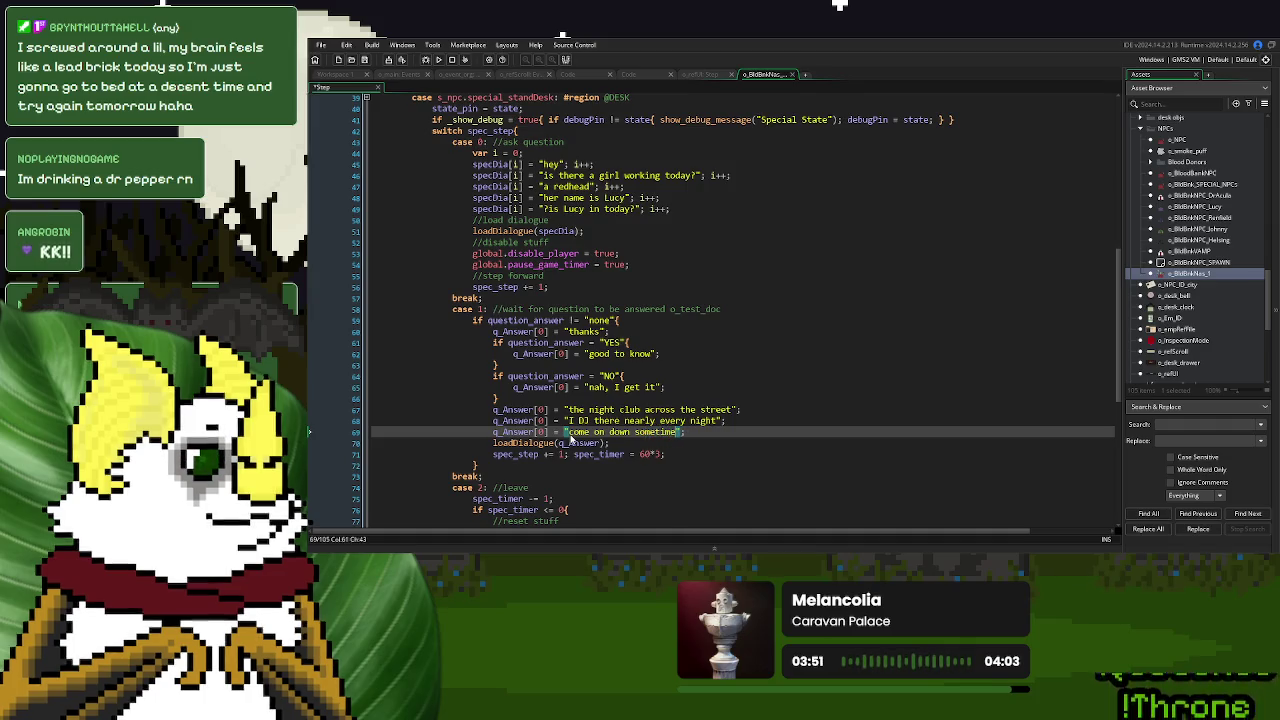
Renumber the q_Answer indices to [1], [2] and [3].
double_click(541, 410)
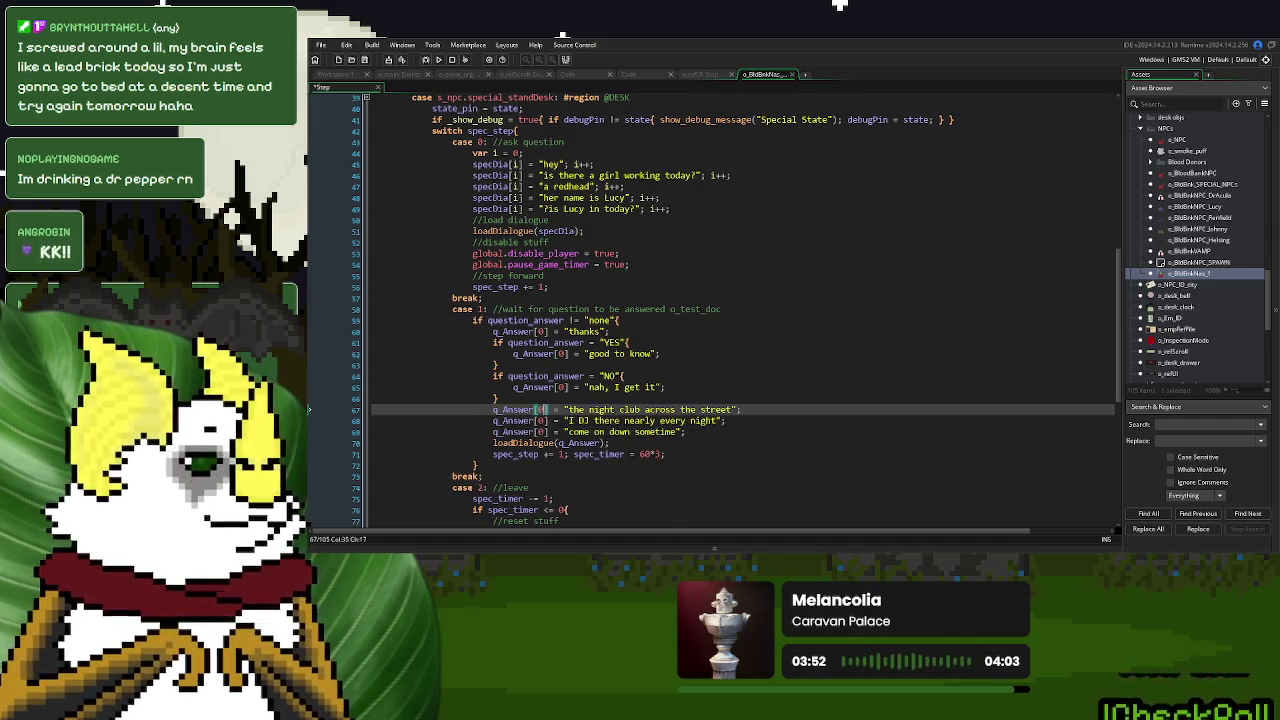
text(1)
double_click(541, 421)
double_click(541, 432)
text(3)
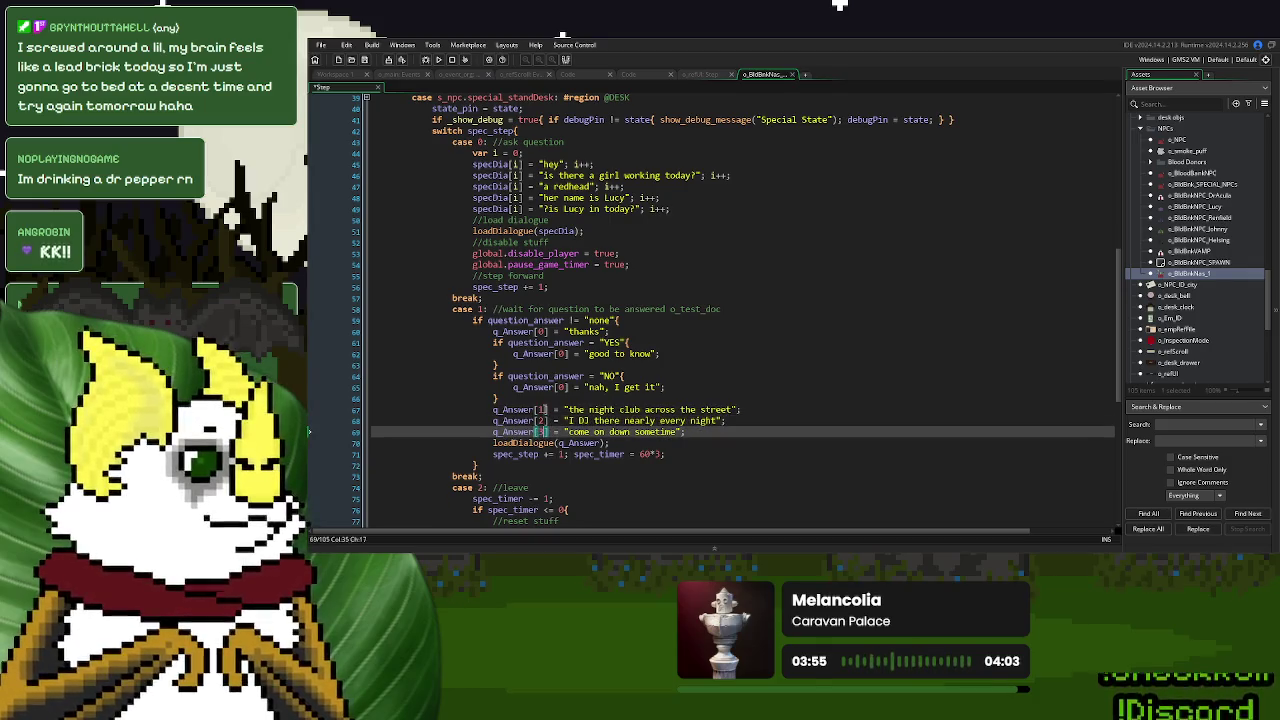
scroll(530, 300, down, 7)
click(524, 309)
Insert a blank line above the timer decrement and check where spec_timer is used.
click(470, 275)
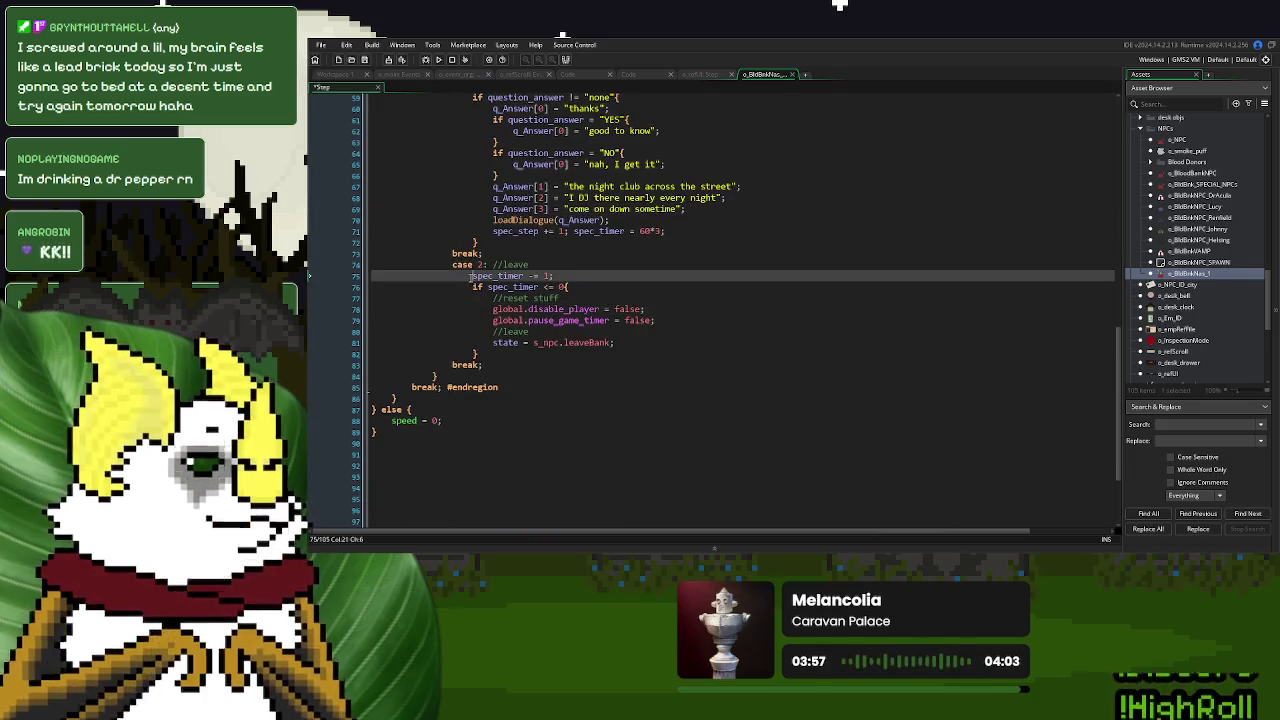
key(Return)
key(Up)
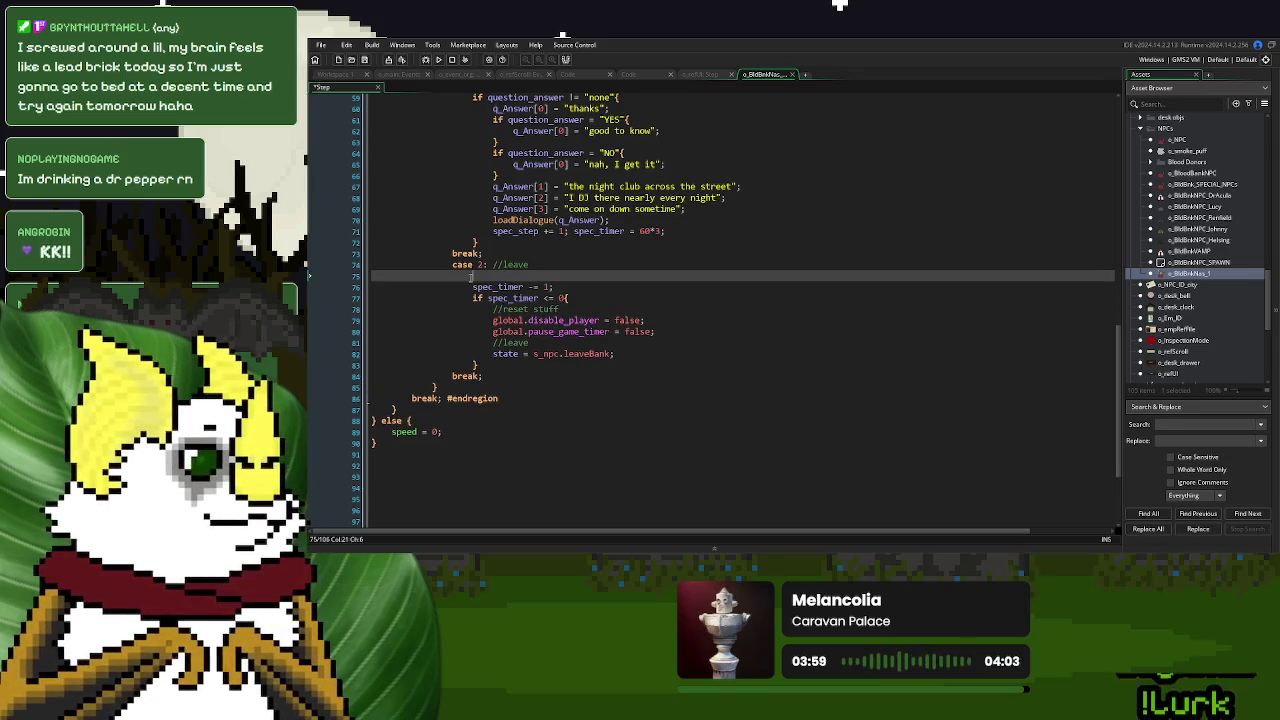
click(474, 284)
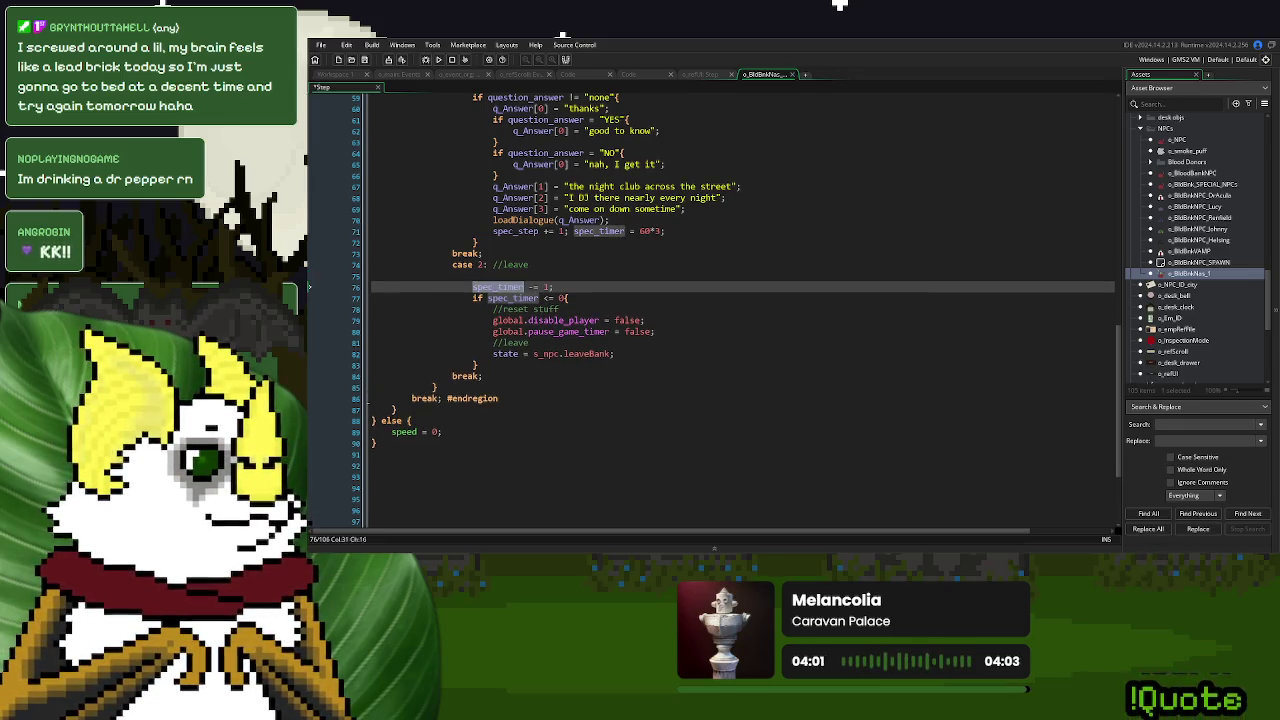
click(601, 270)
double_click(476, 287)
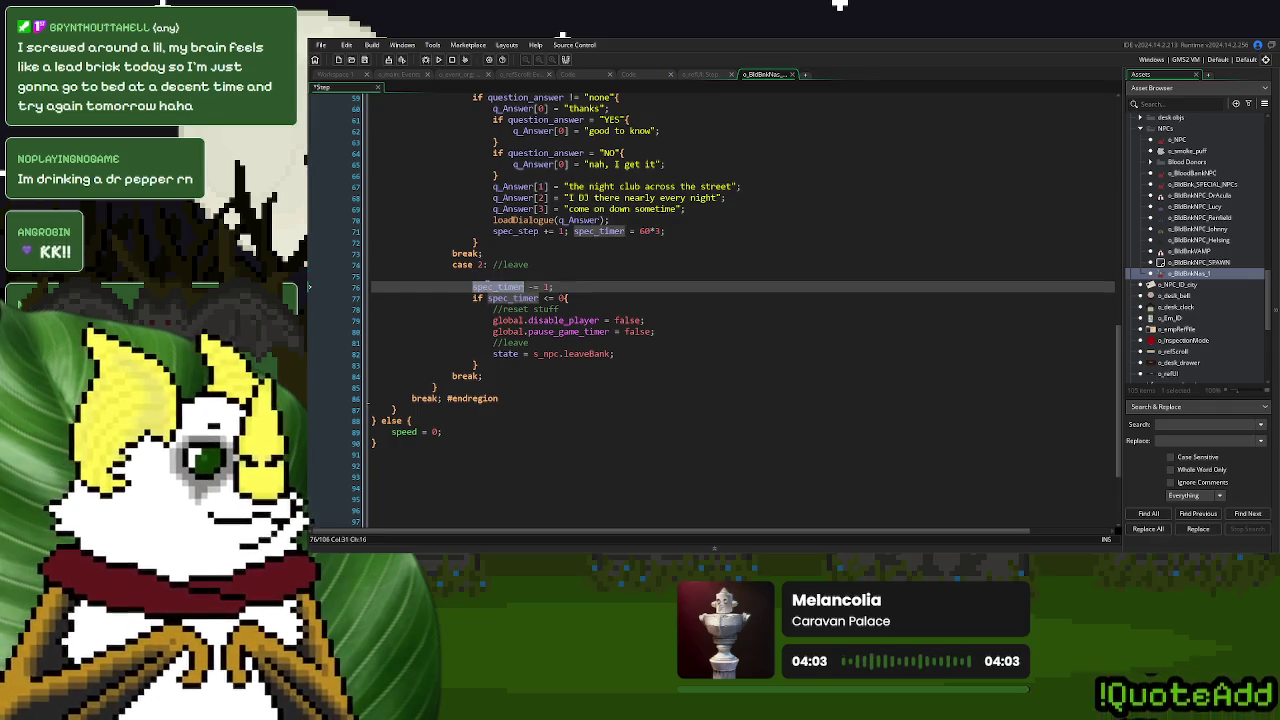
click(500, 275)
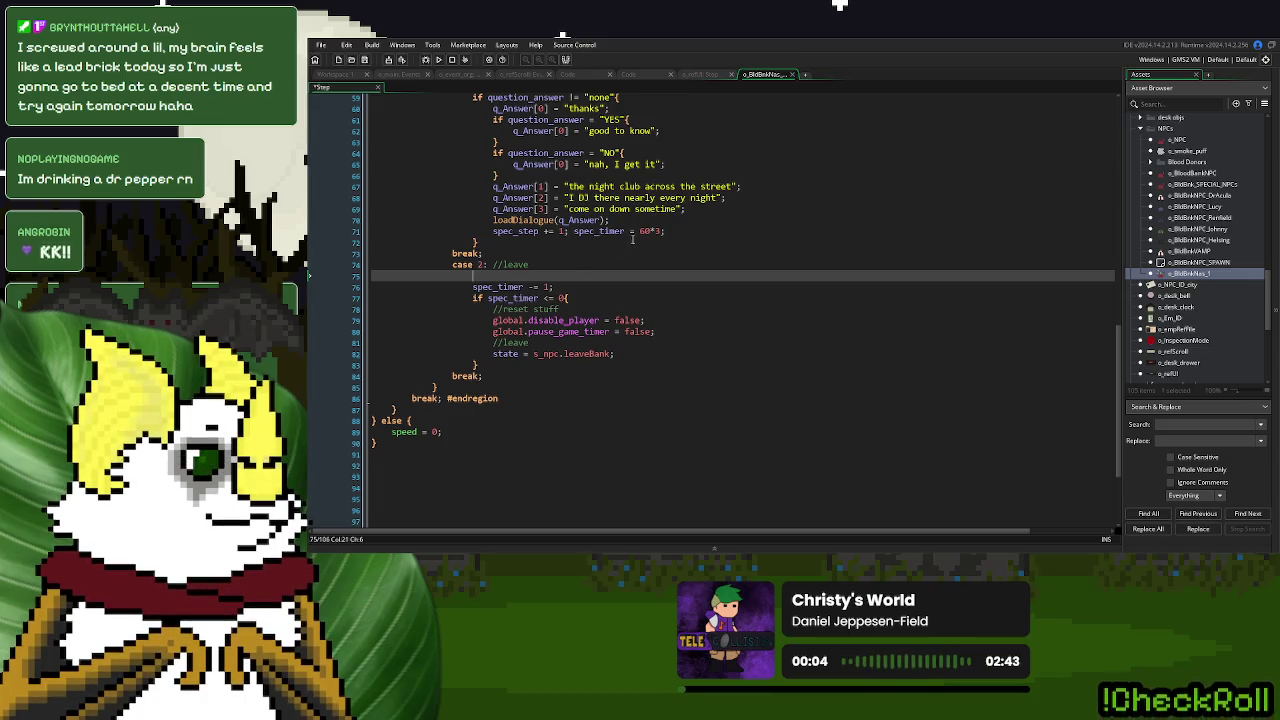
scroll(660, 240, up, 3)
scroll(669, 246, down, 1)
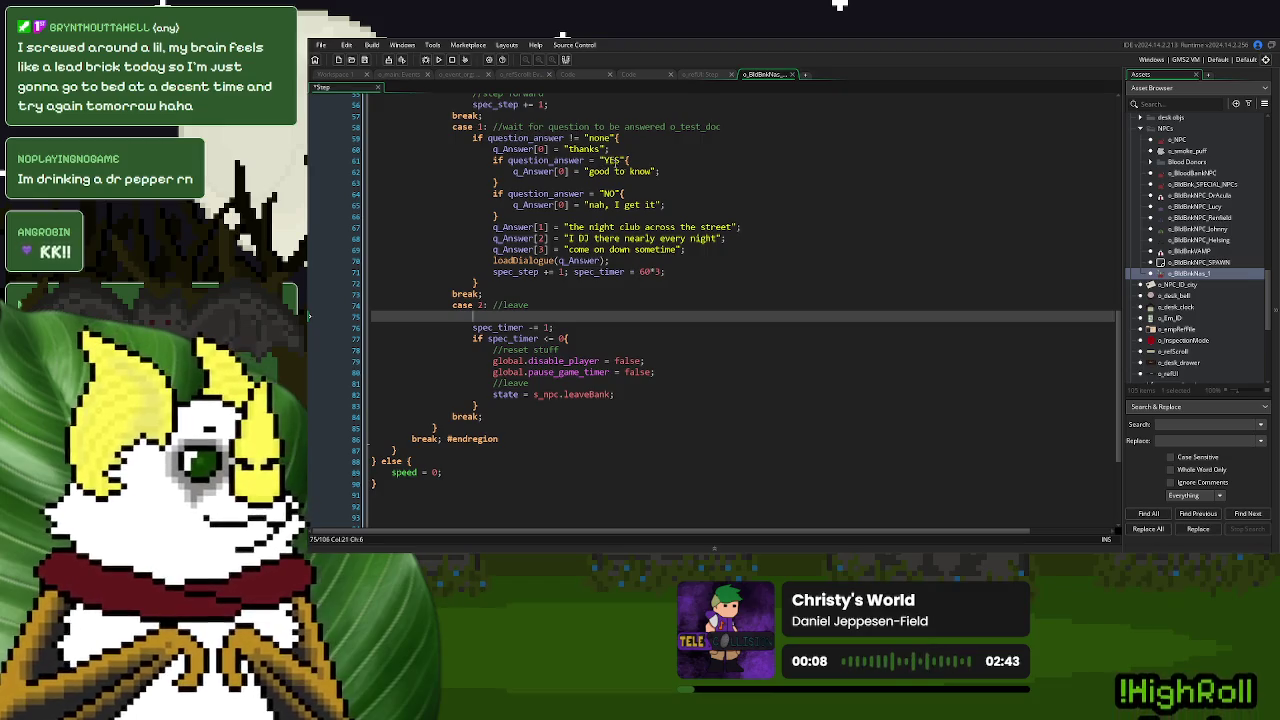
click(673, 270)
click(692, 249)
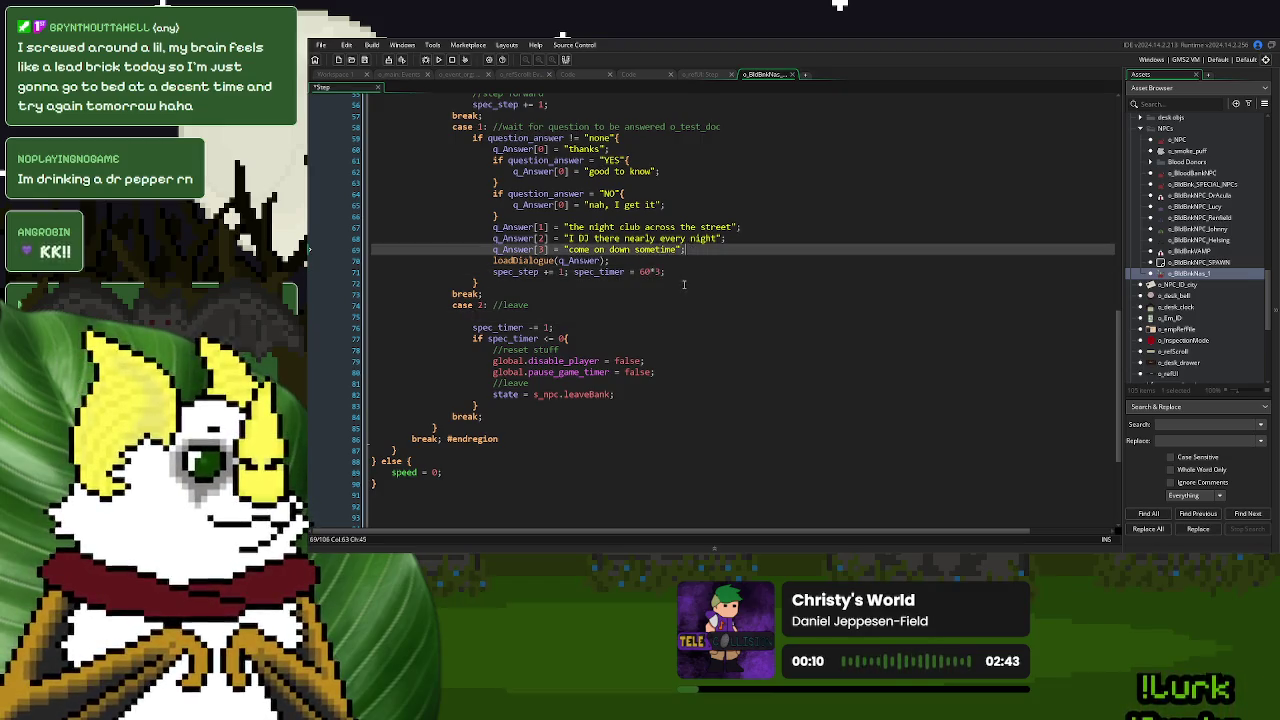
click(678, 274)
Add an empty case 2: block with break; and renumber the leave case to case 3.
click(558, 303)
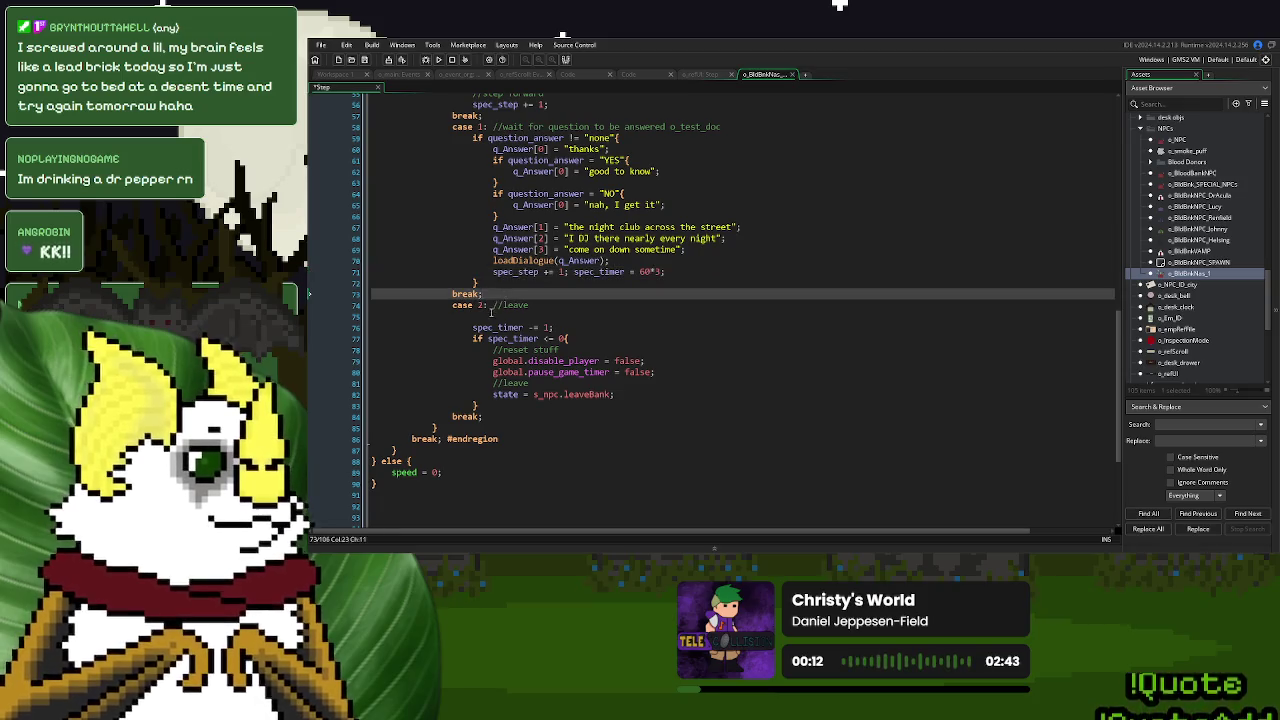
key(BackSpace)
key(BackSpace)
key(BackSpace)
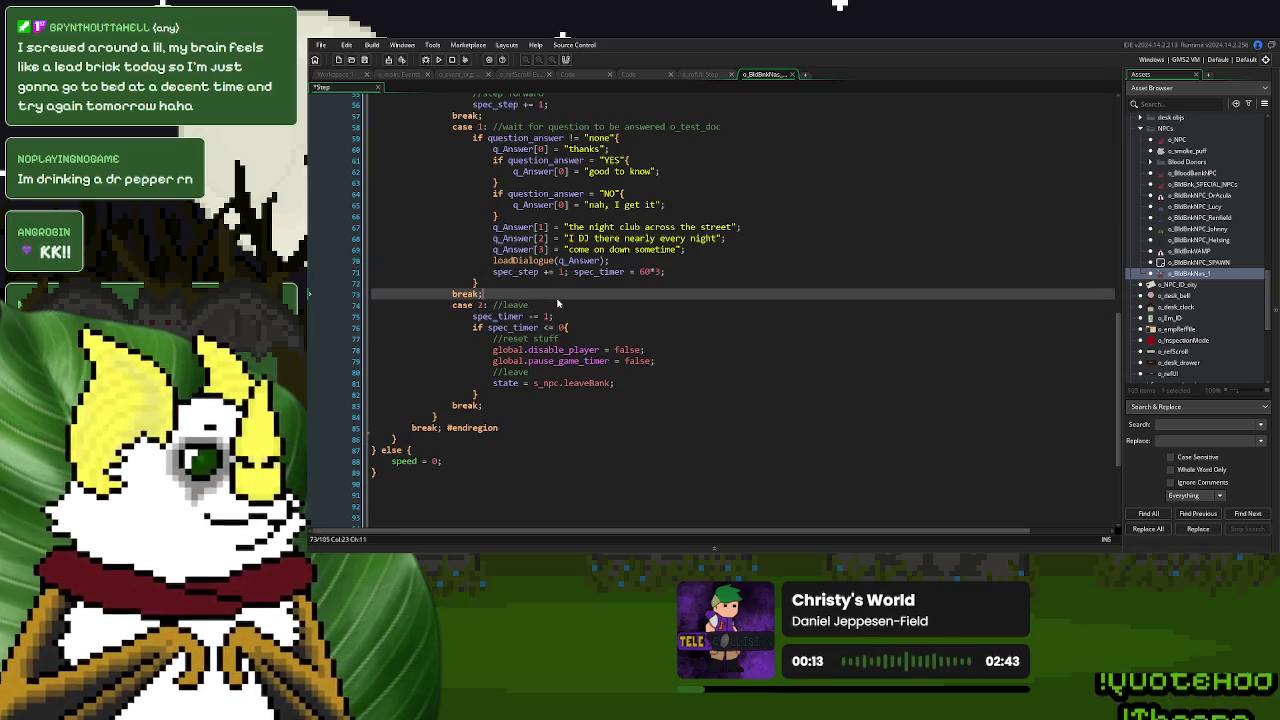
text(case2:)
key(Return)
key(Return)
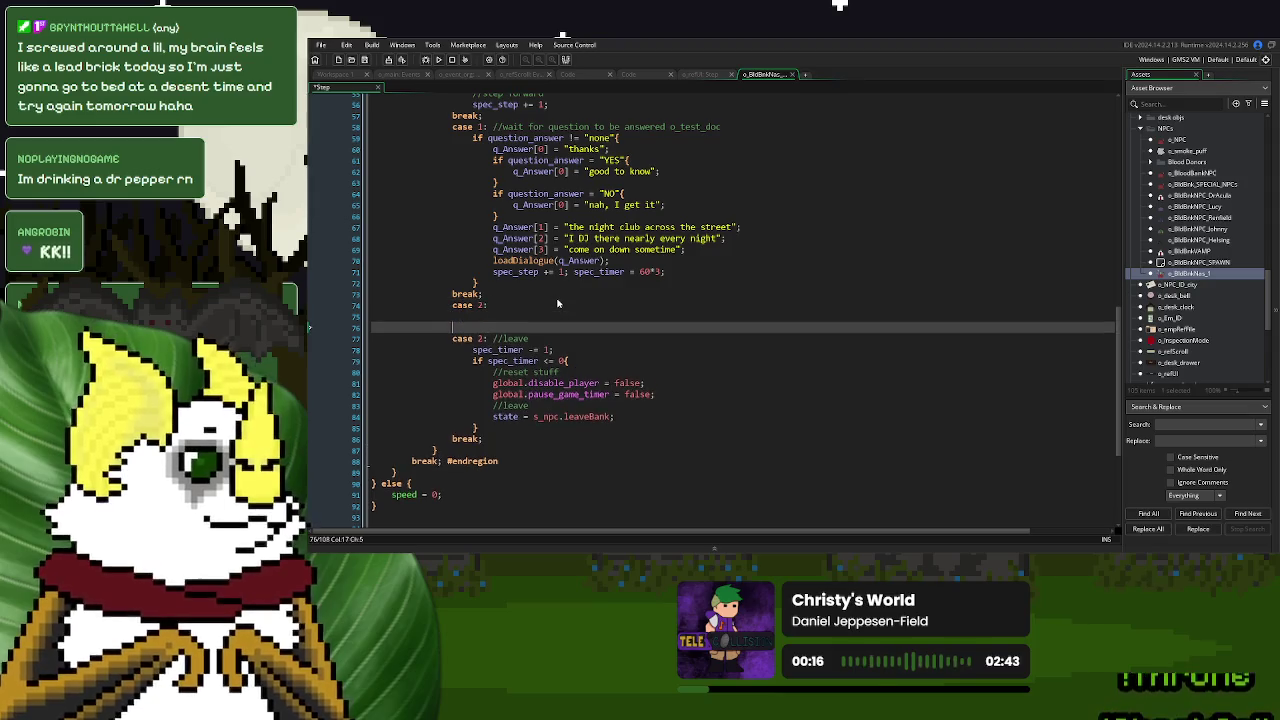
text(break;)
key(Down)
key(BackSpace)
text(3)
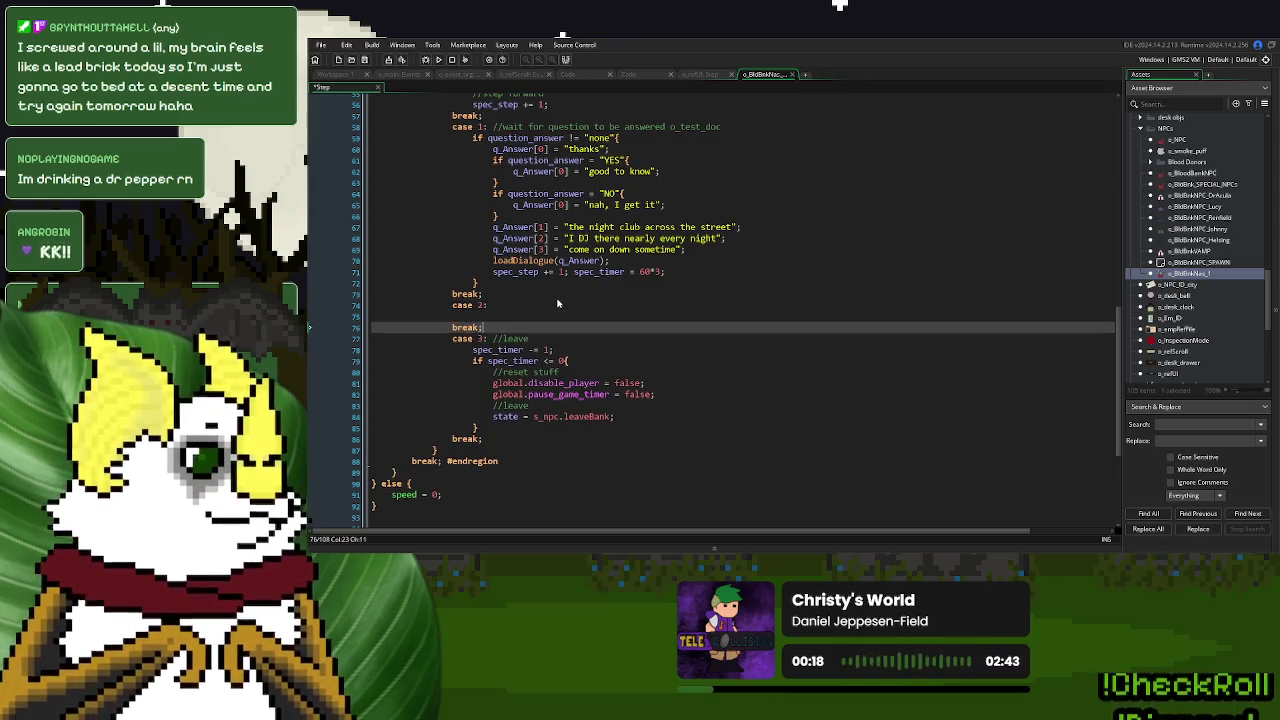
key(Up)
key(Up)
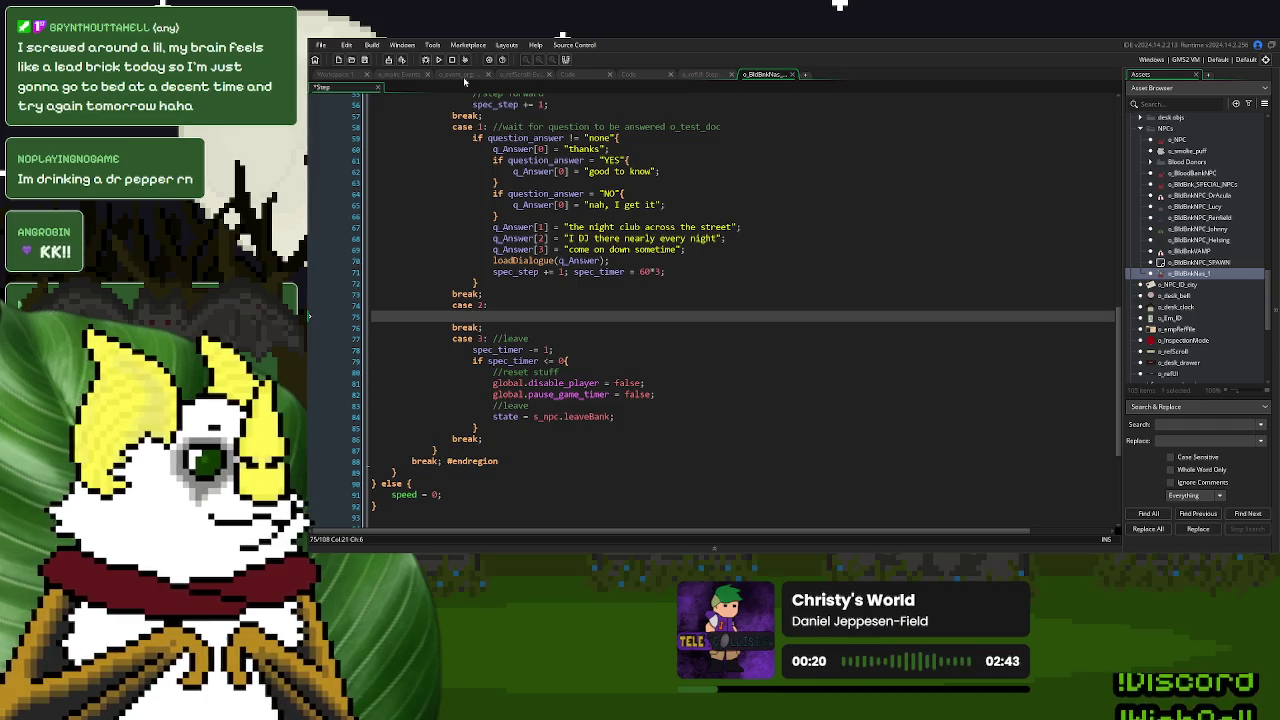
Show o_NPC's Step code with all regions folded except docHandoff.
double_click(1192, 144)
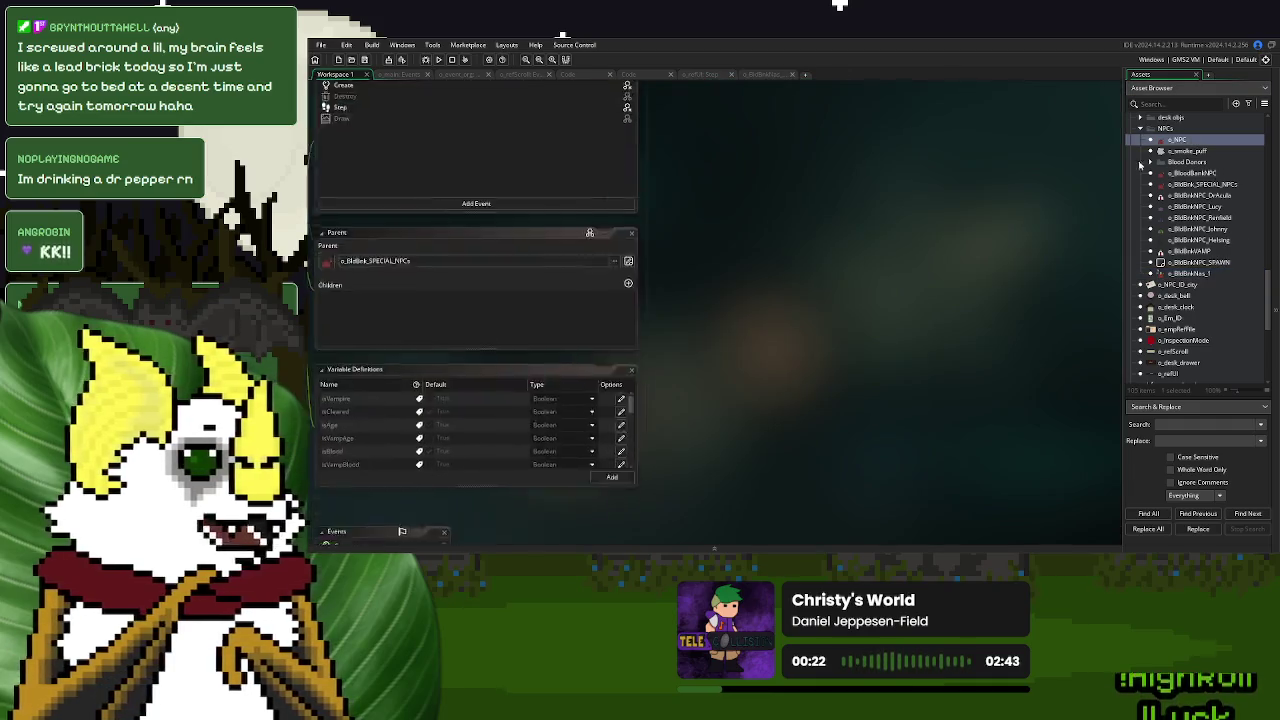
click(490, 206)
drag(690, 281, 690, 459)
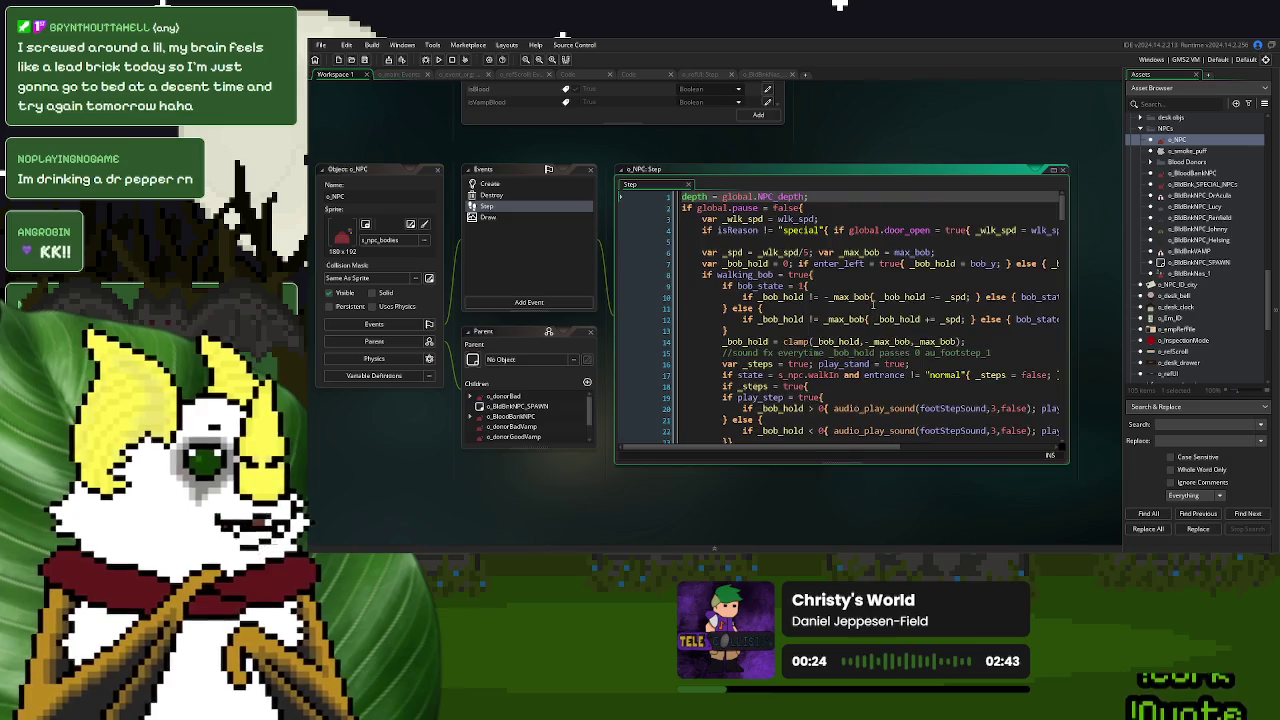
scroll(865, 300, down, 10)
right_click(865, 289)
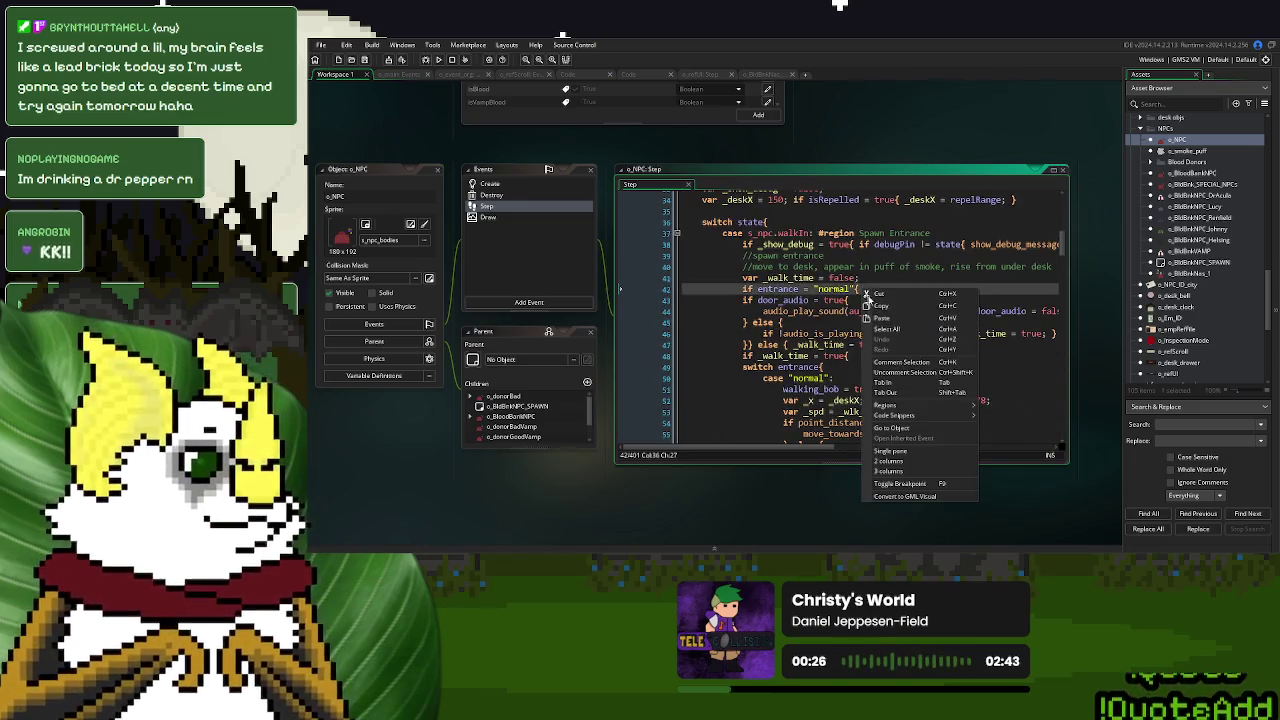
mouse_move(925, 407)
click(1010, 408)
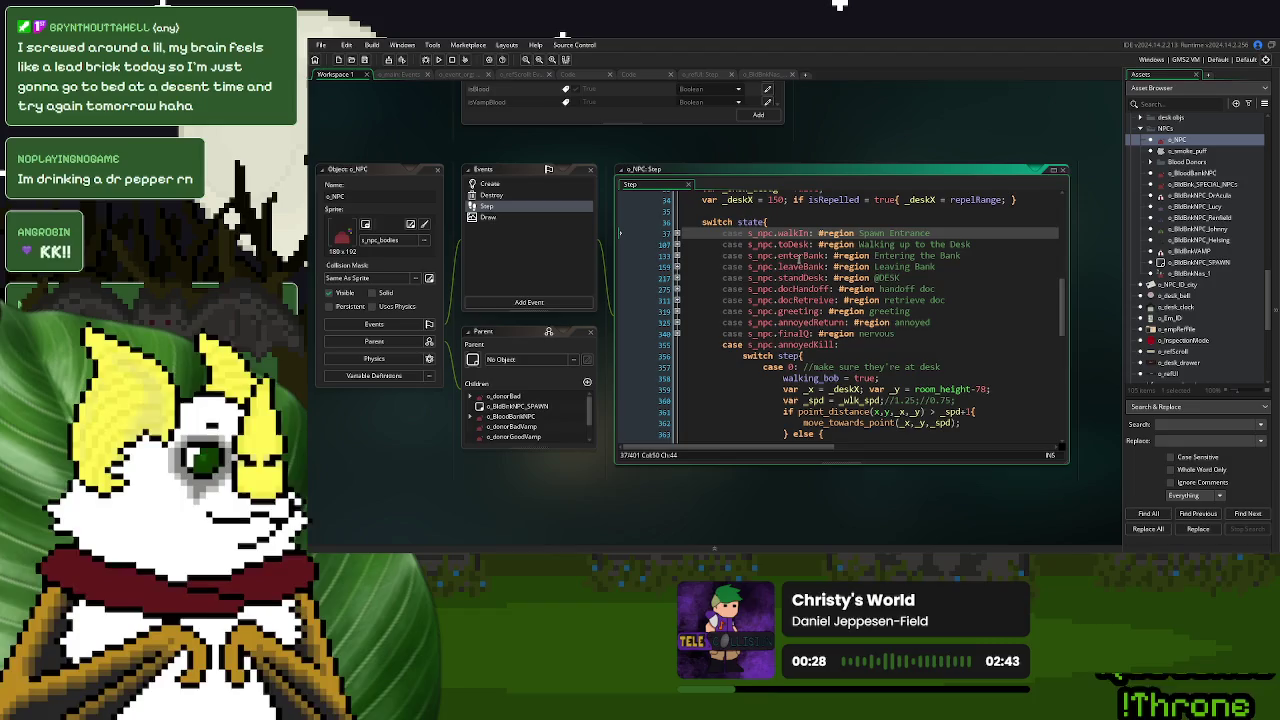
click(677, 289)
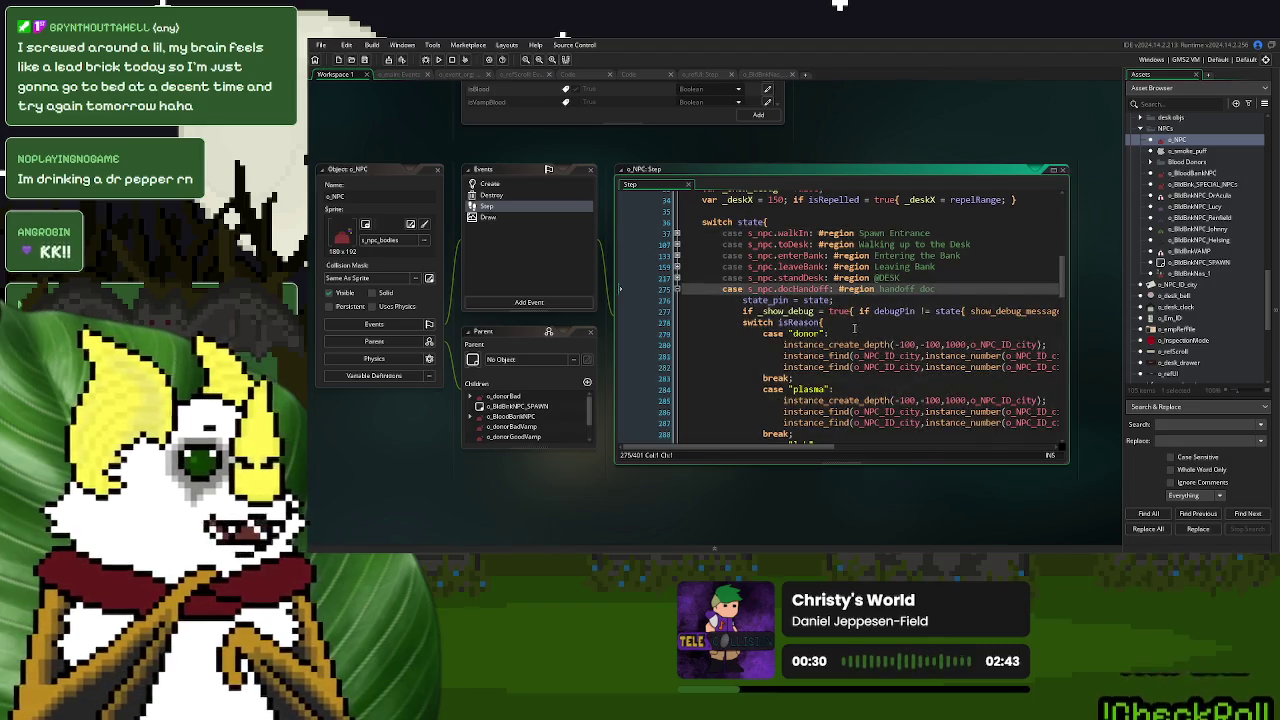
scroll(1058, 208, down, 2)
Copy the instance_create_depth line for o_NPC_ID_city and return to the bank NPC's code.
click(1053, 169)
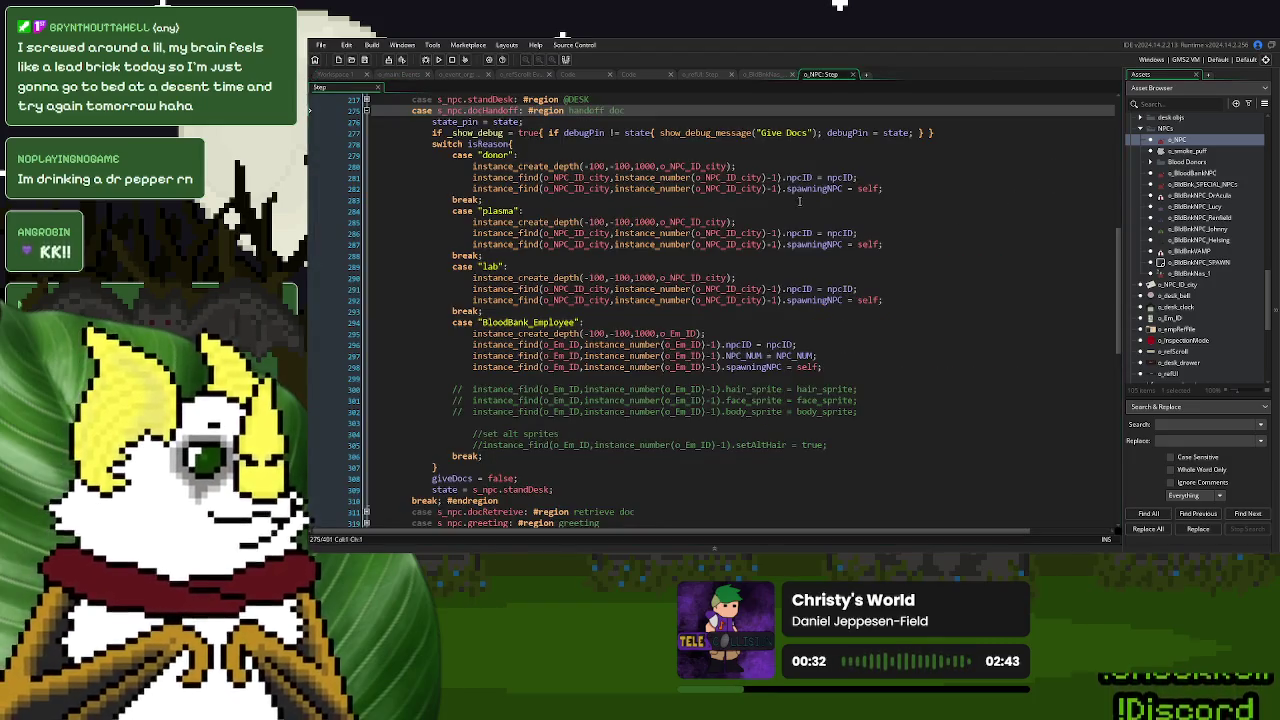
mouse_move(750, 166)
mouse_down()
mouse_move(450, 172)
mouse_move(466, 172)
mouse_up()
key(ctrl+c)
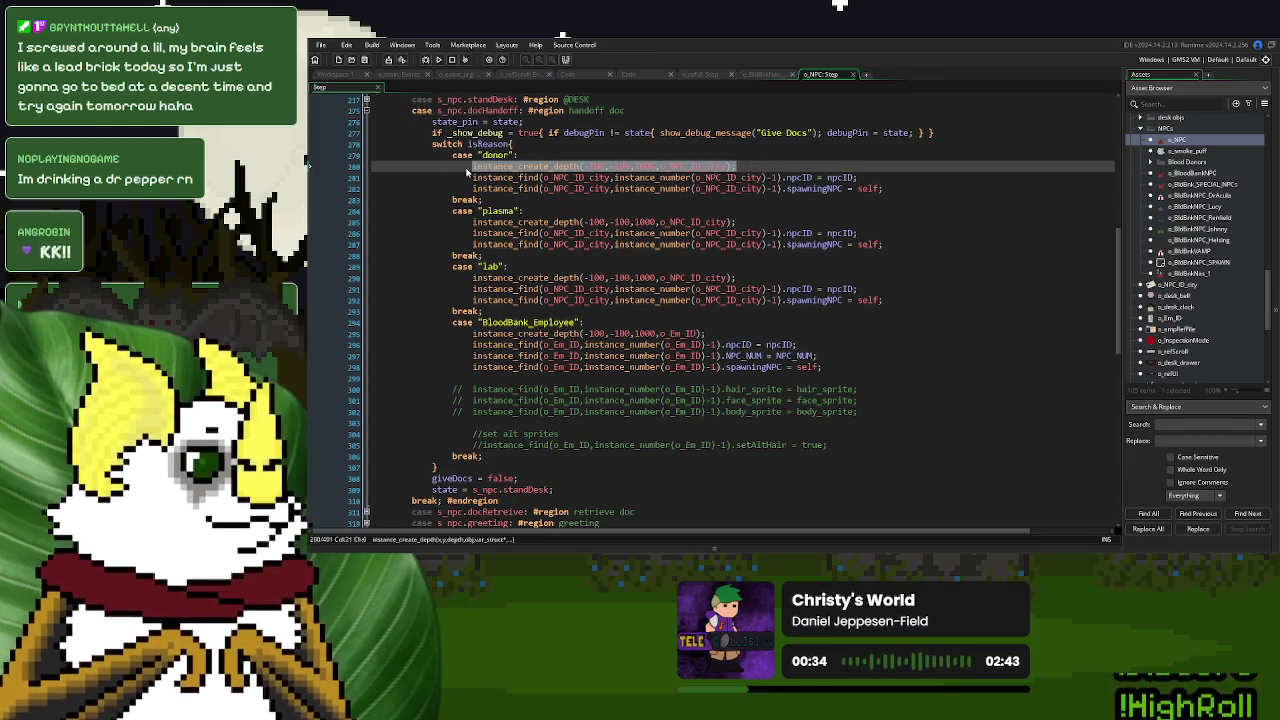
click(761, 75)
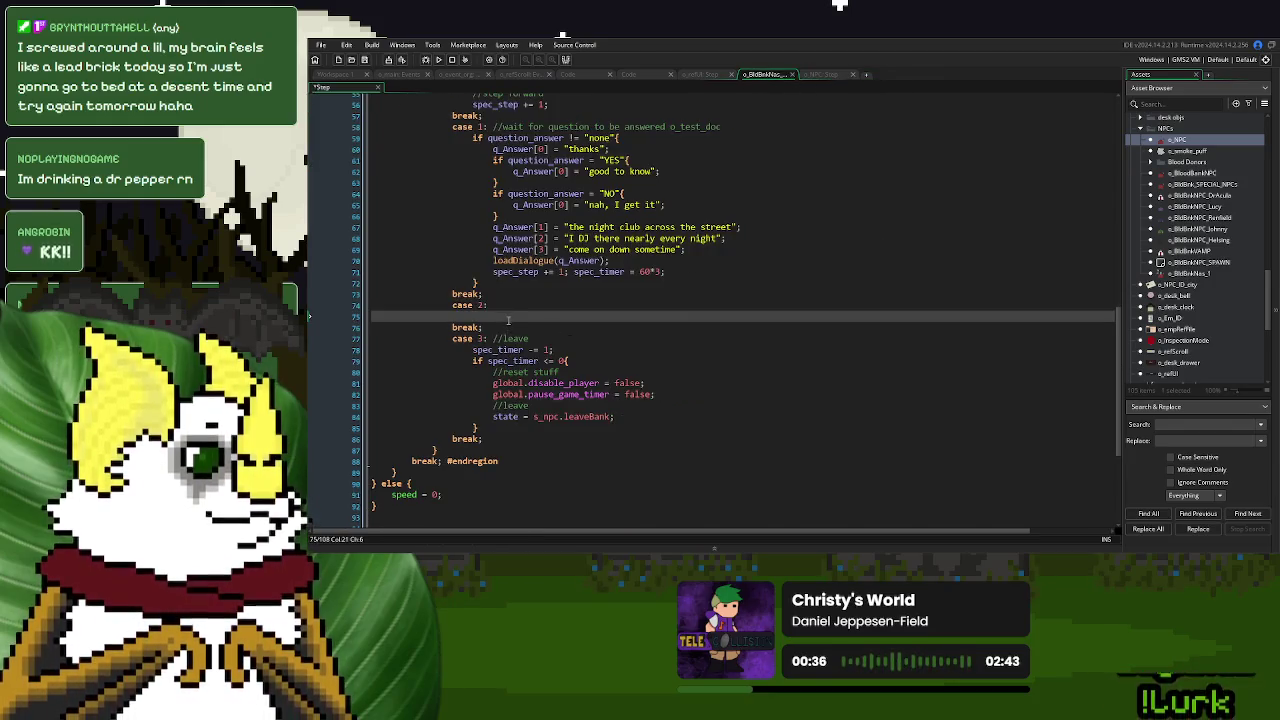
Paste the creation line into case 2 and append spec_step += 1; to it.
key(ctrl+v)
drag(568, 272, 493, 277)
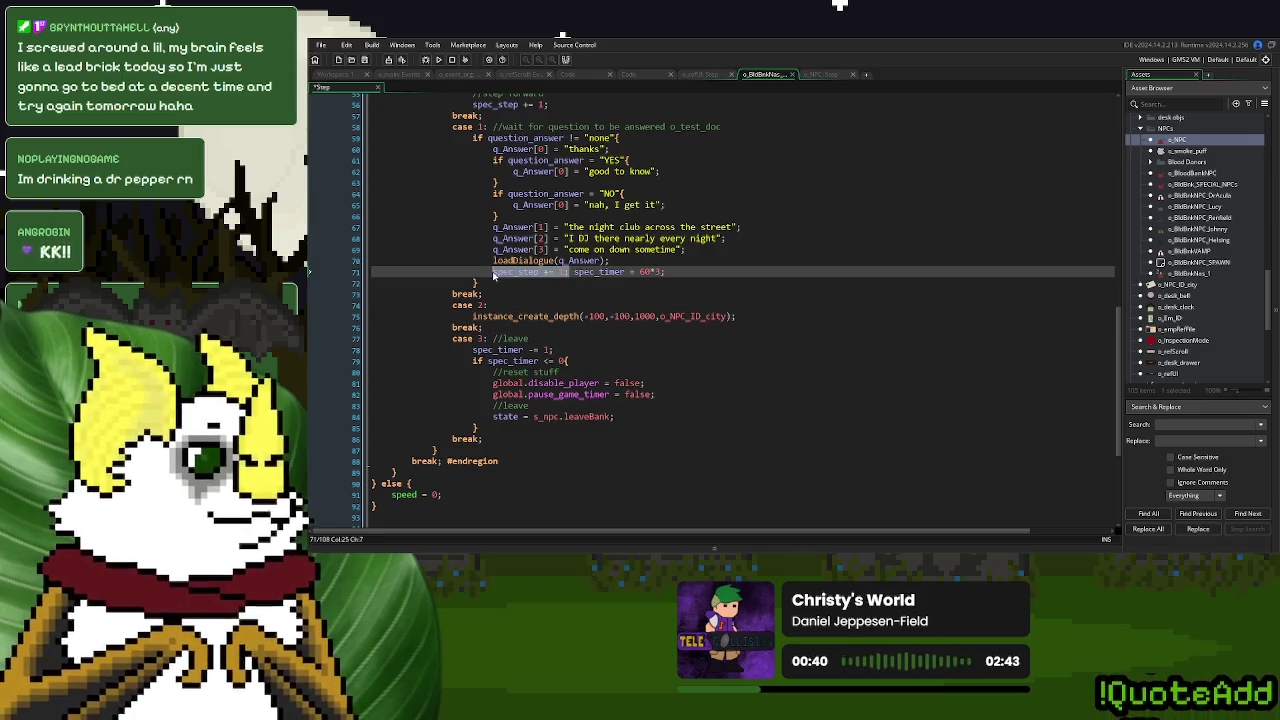
key(ctrl+c)
click(757, 319)
key(ctrl+v)
Replace o_NPC_ID_city with o_test_doc on line 75.
double_click(705, 126)
key(BackSpace)
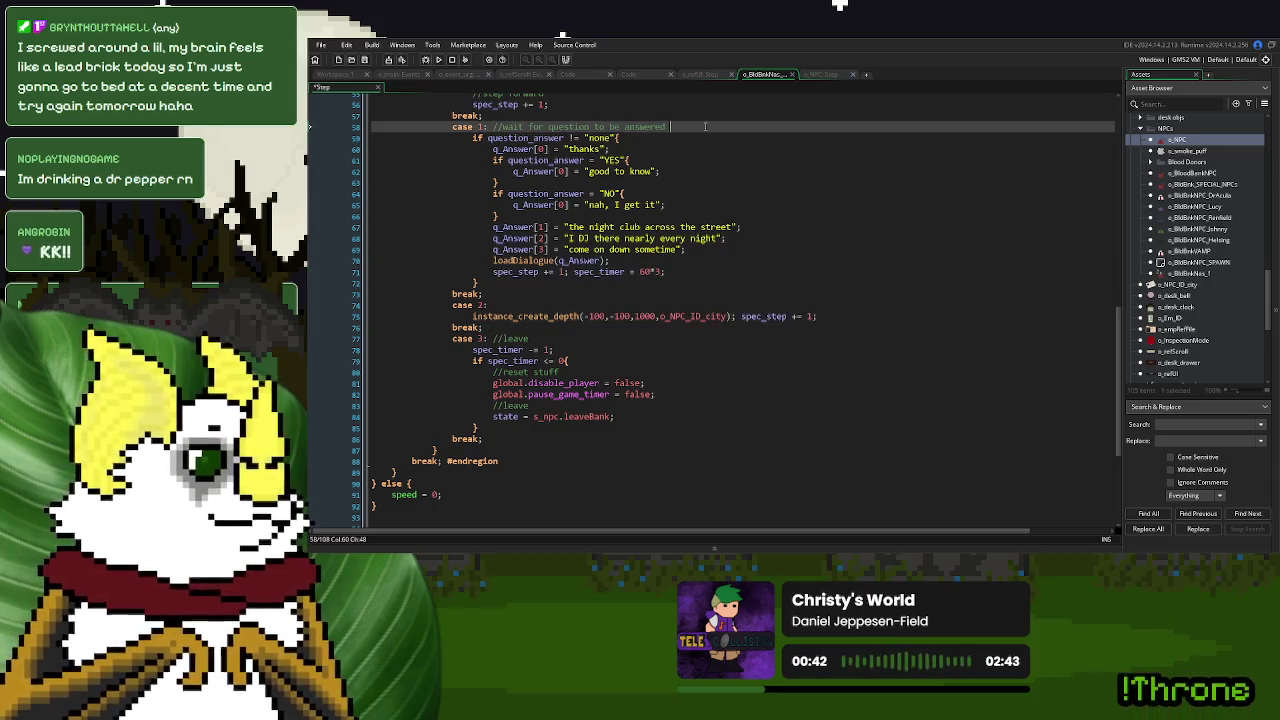
double_click(693, 316)
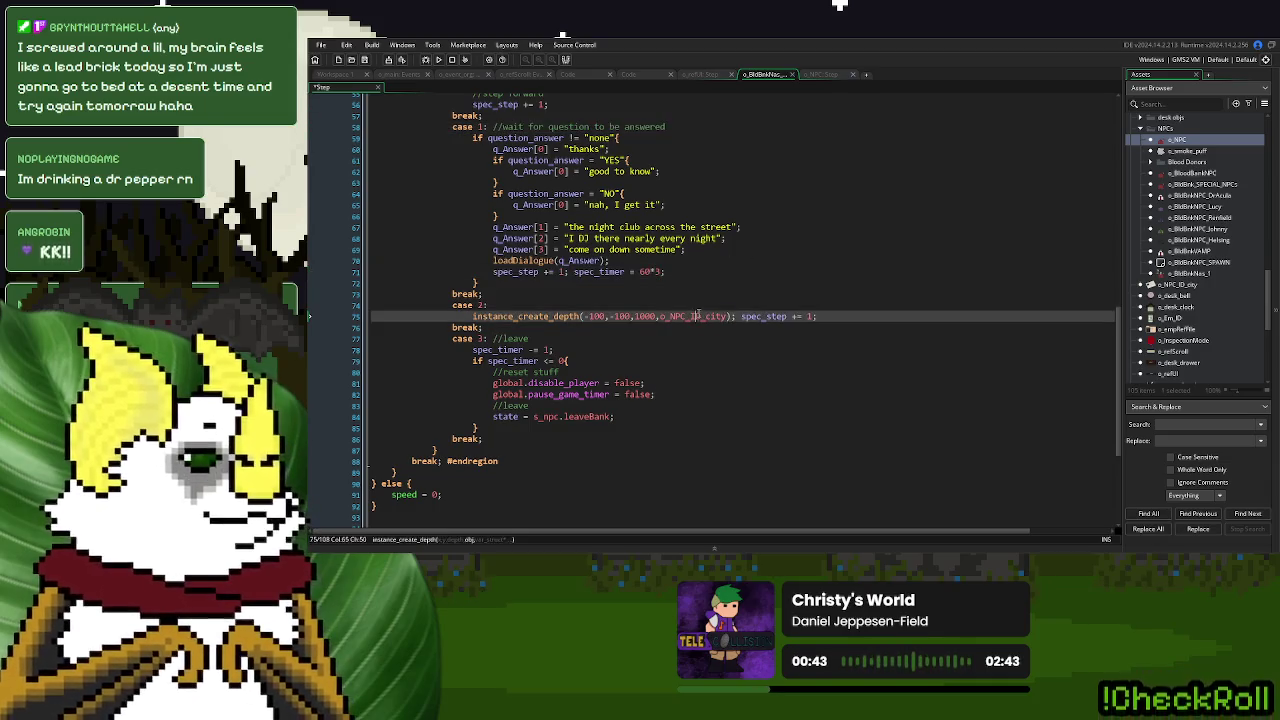
key(ctrl+v)
Add a '//give business card' comment after case 2, then save and run the game.
click(638, 304)
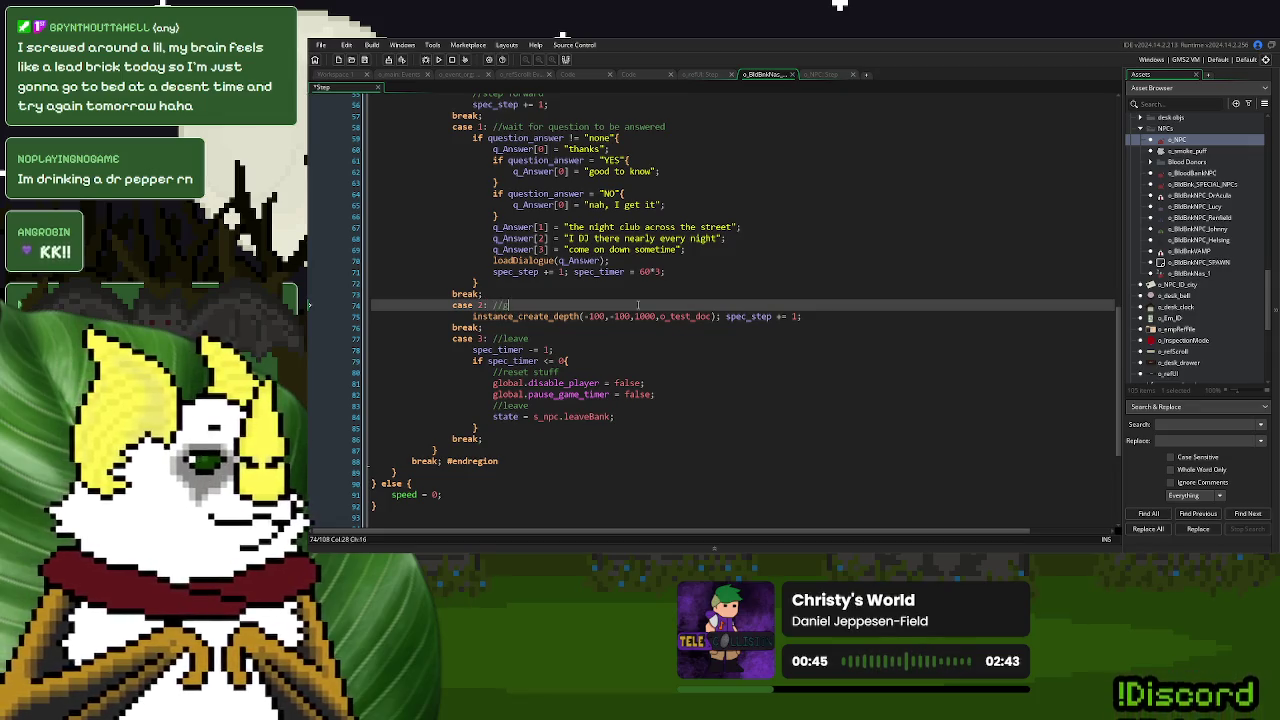
text(ness car)
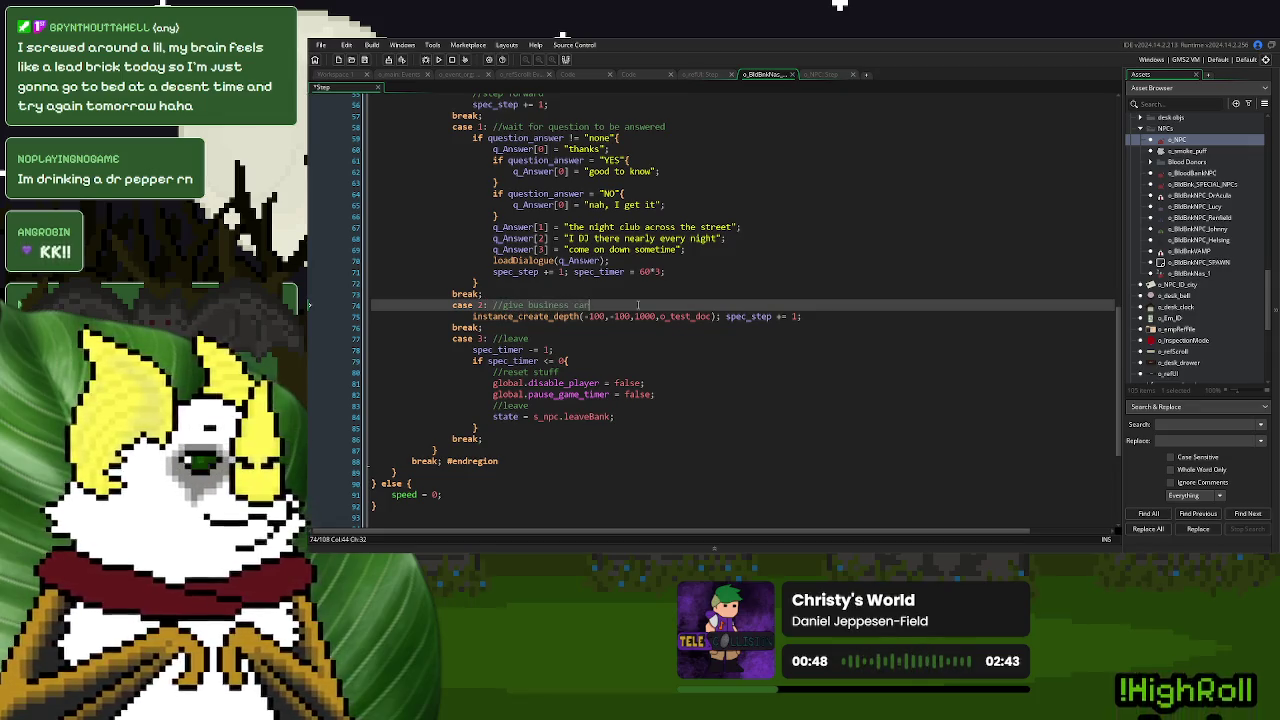
text(d)
click(818, 316)
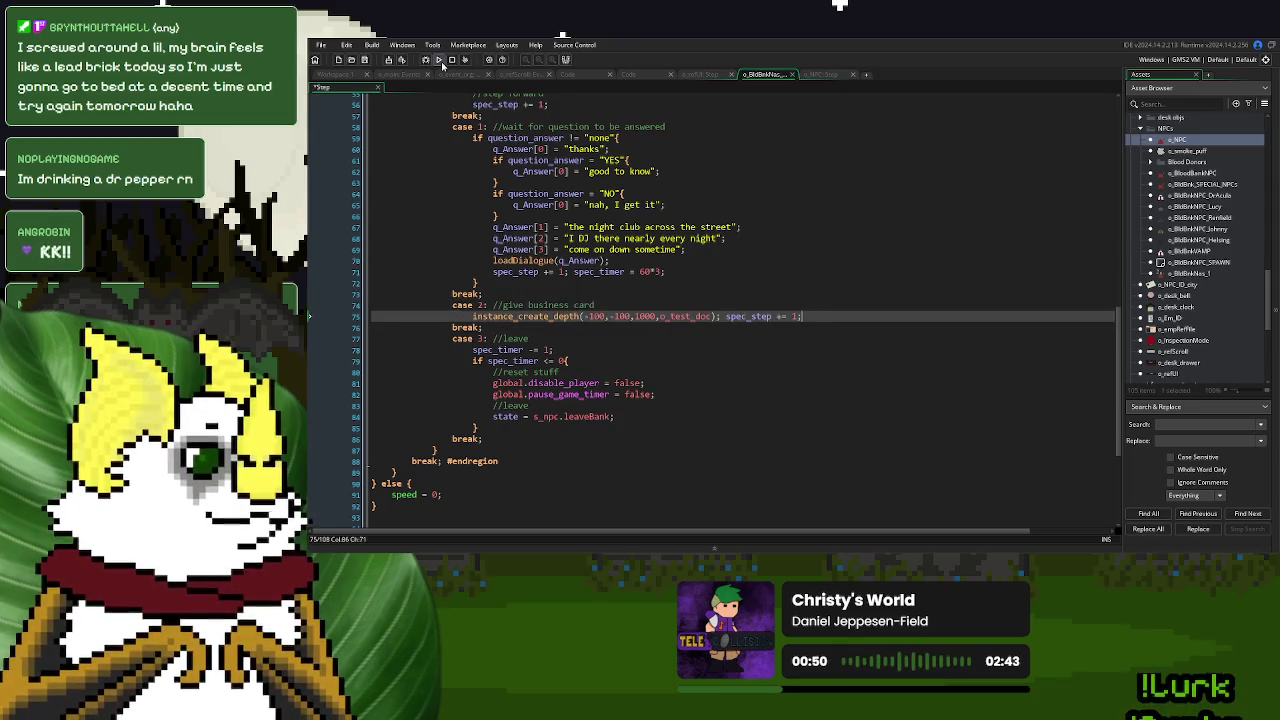
click(438, 59)
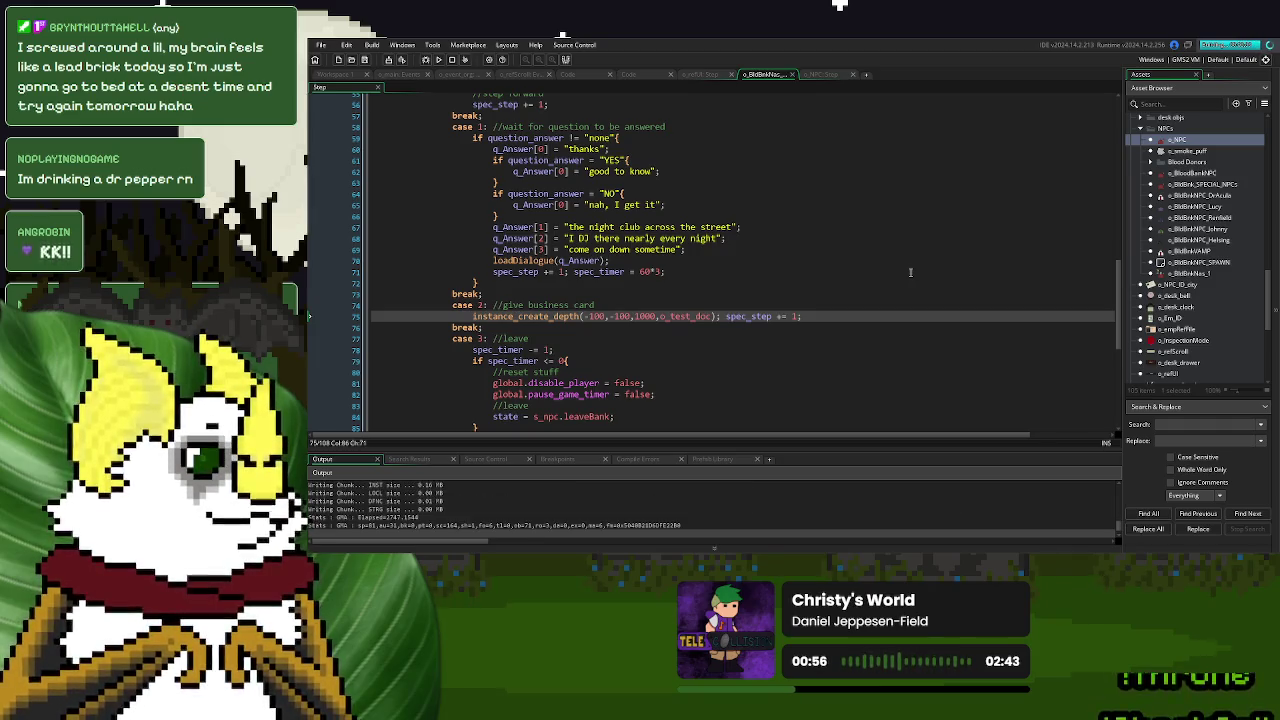
Play until the document pickup, then open o_documents_base after its Draw event crashes.
click(814, 200)
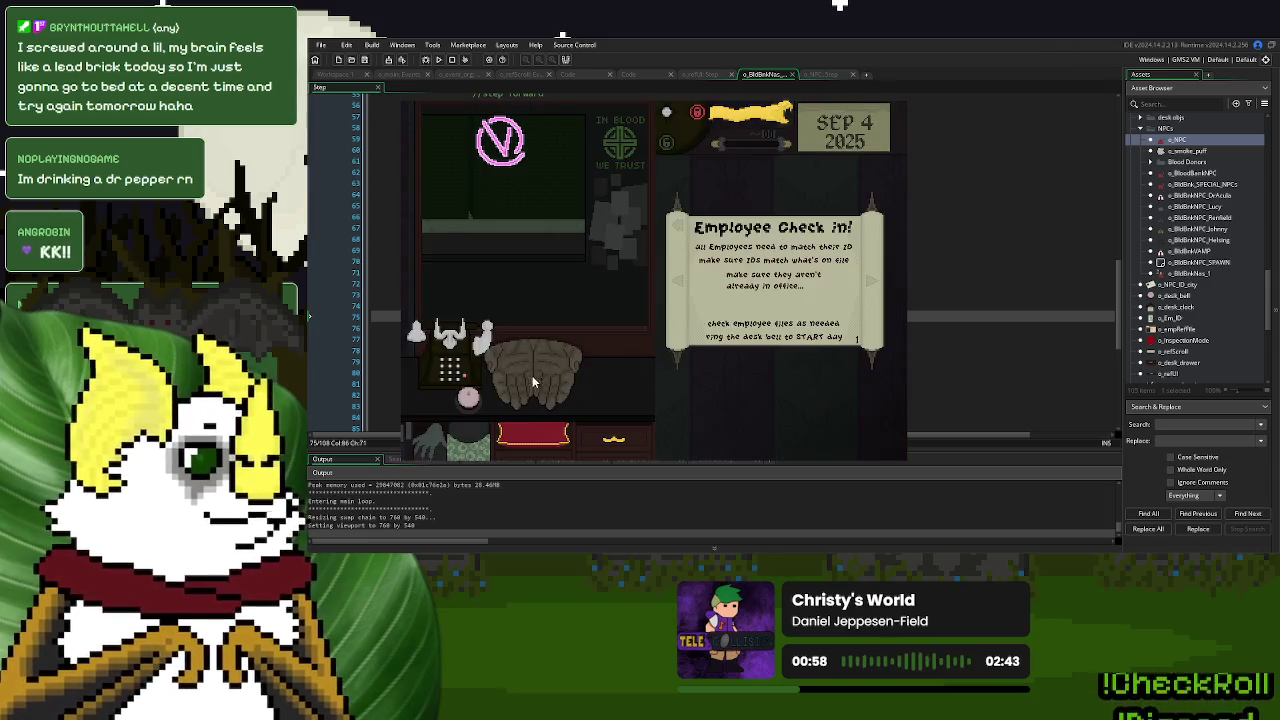
click(470, 398)
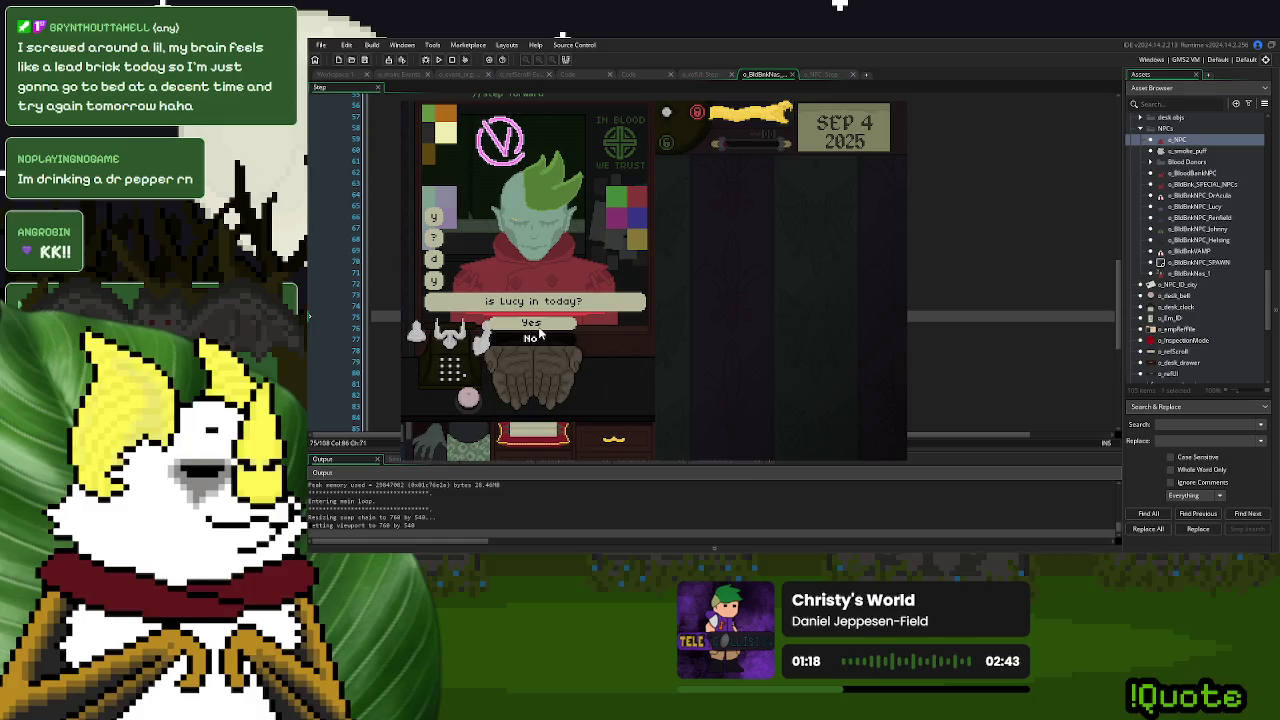
click(539, 330)
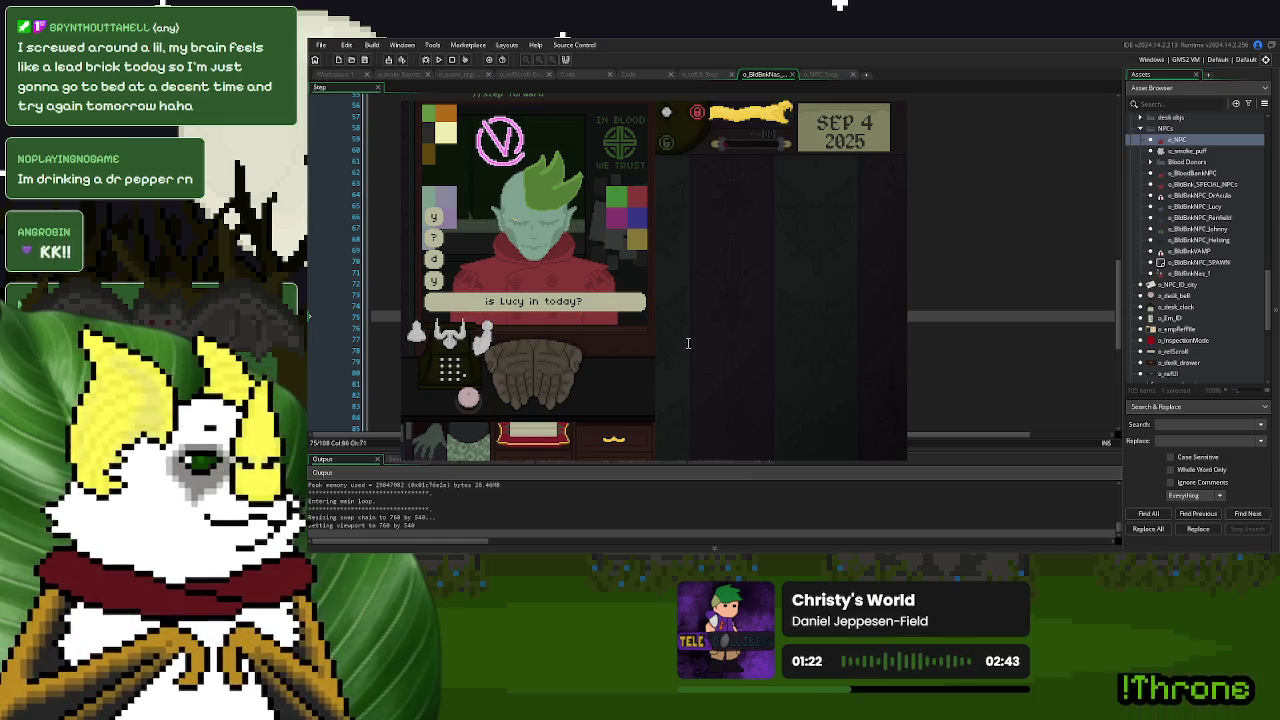
click(506, 431)
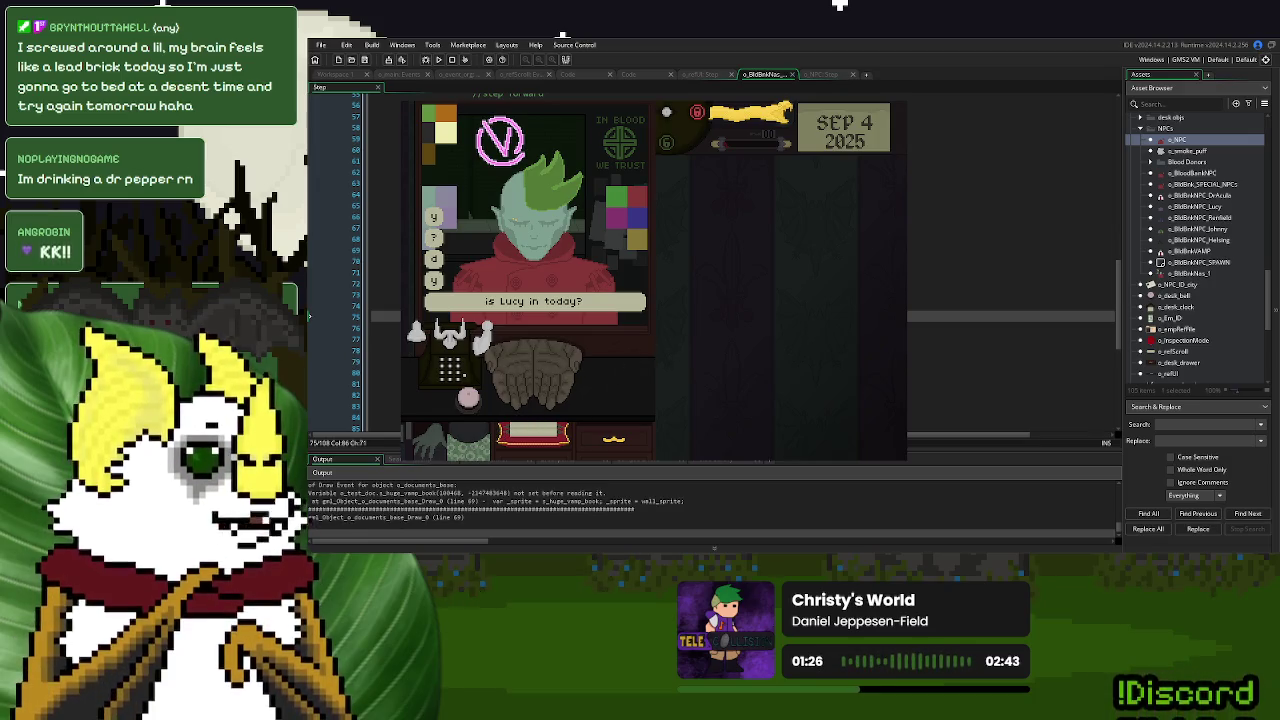
scroll(1211, 257, up, 5)
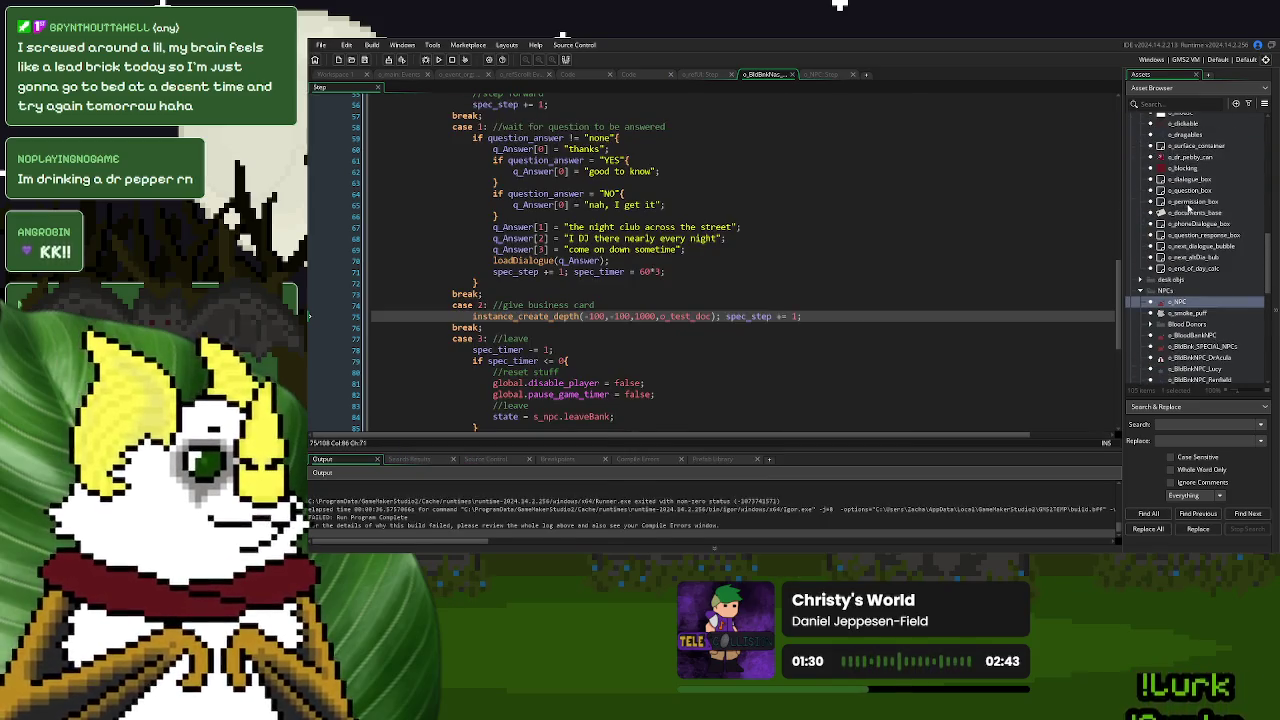
double_click(1192, 213)
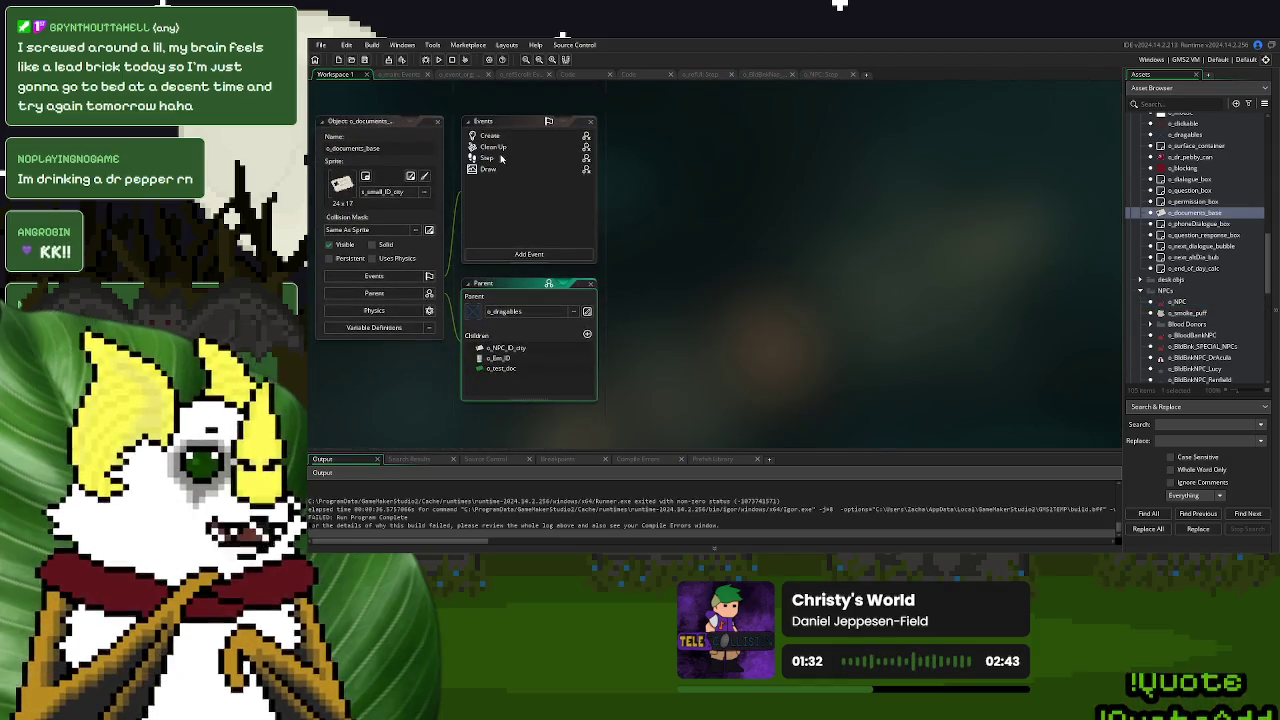
Change line 69's sprite from s_huge_vamp_book to s_huge_ID_city in the Draw event, then rerun with F5.
click(488, 169)
click(810, 249)
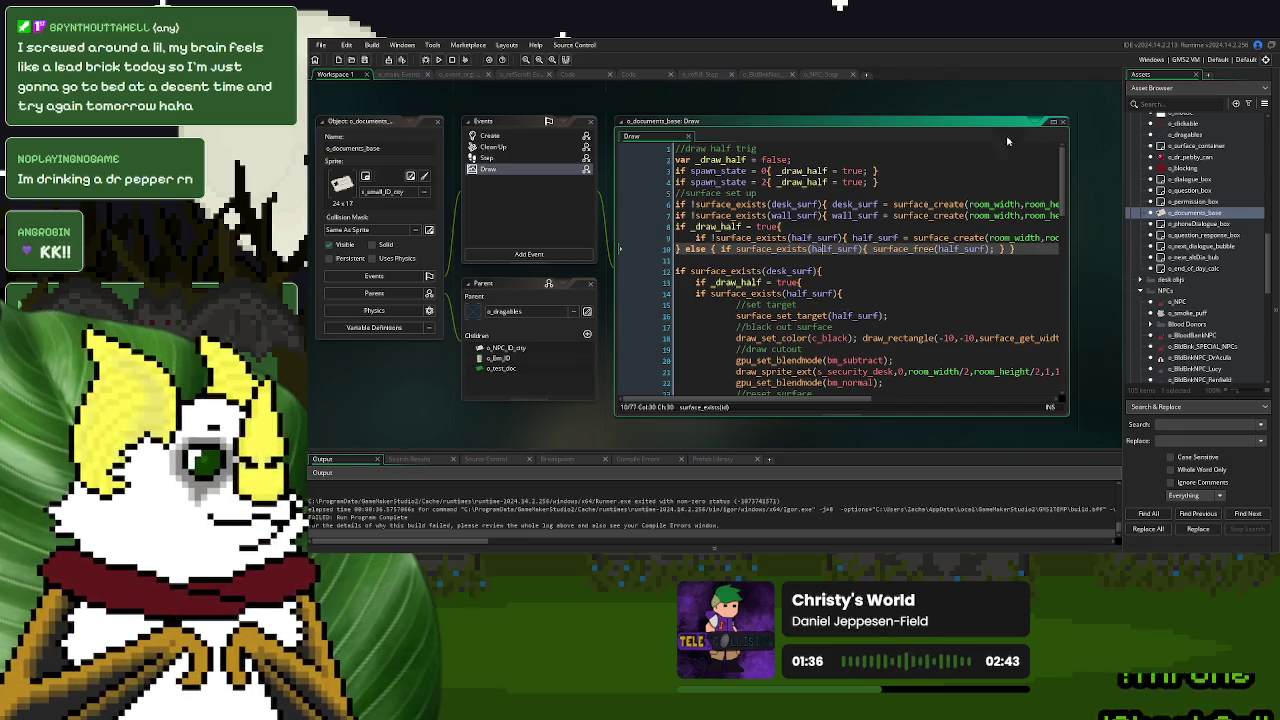
scroll(850, 289, down, 4)
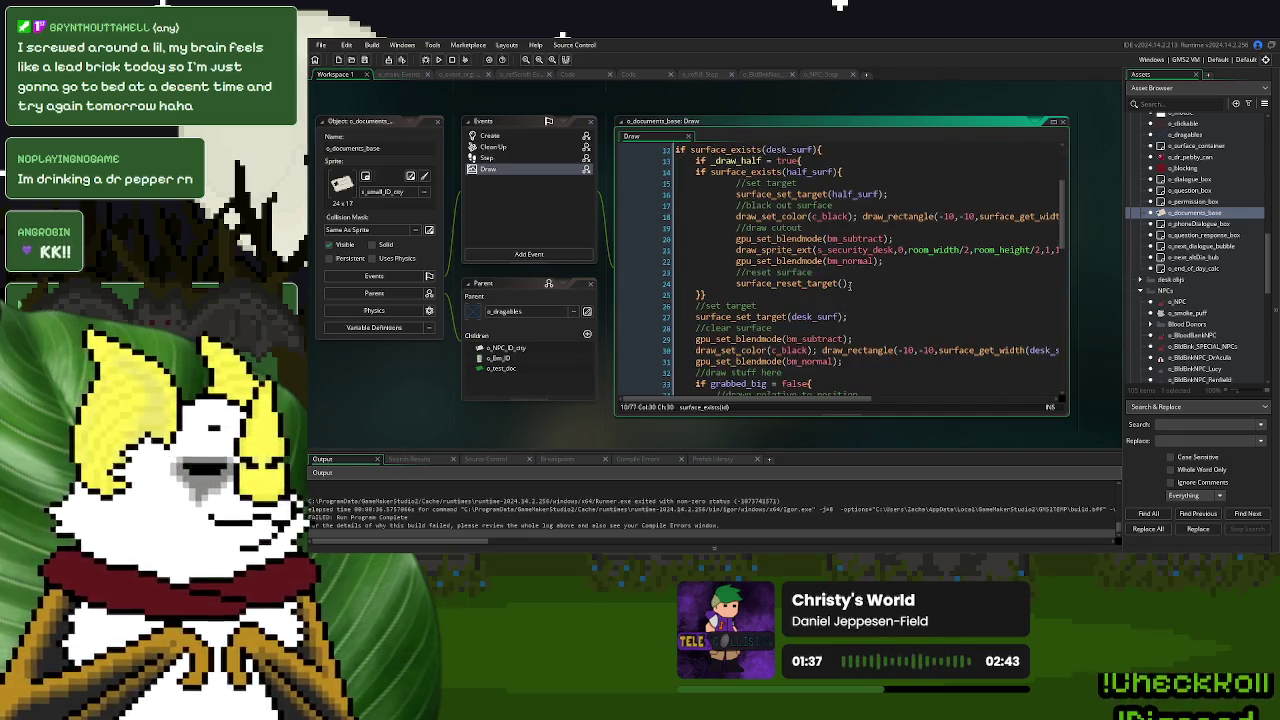
scroll(850, 285, down, 4)
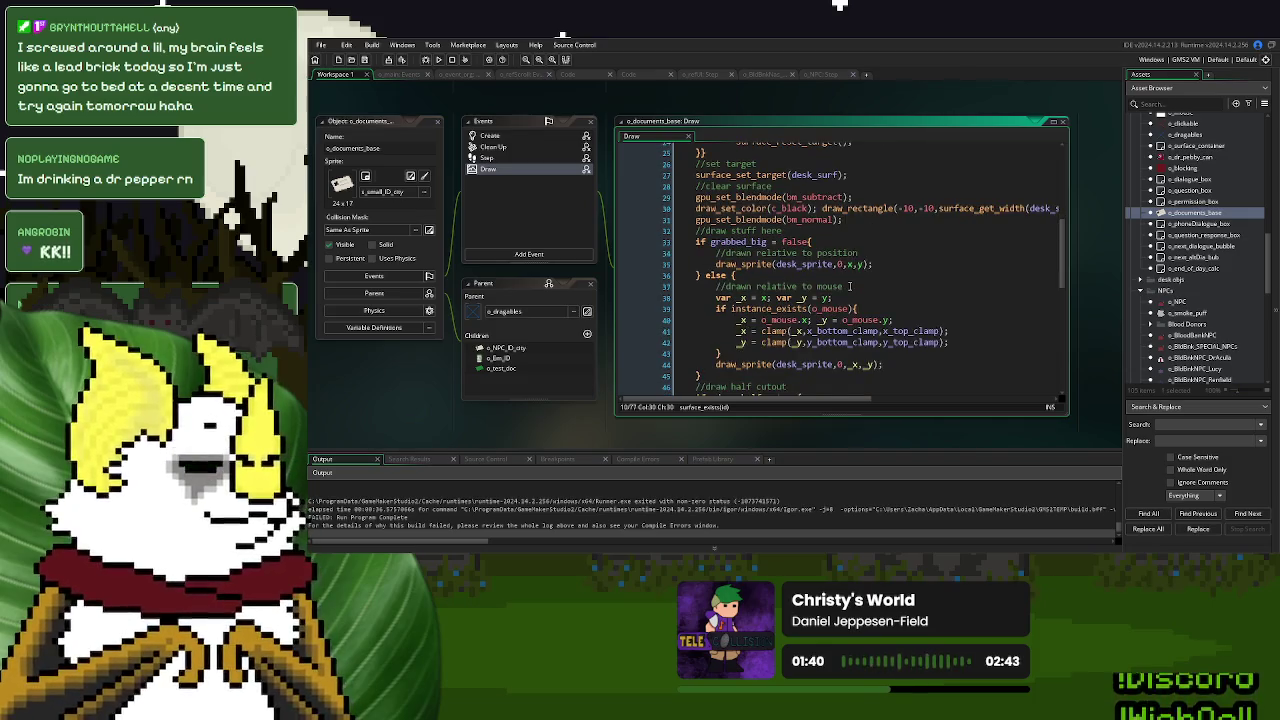
scroll(850, 286, down, 10)
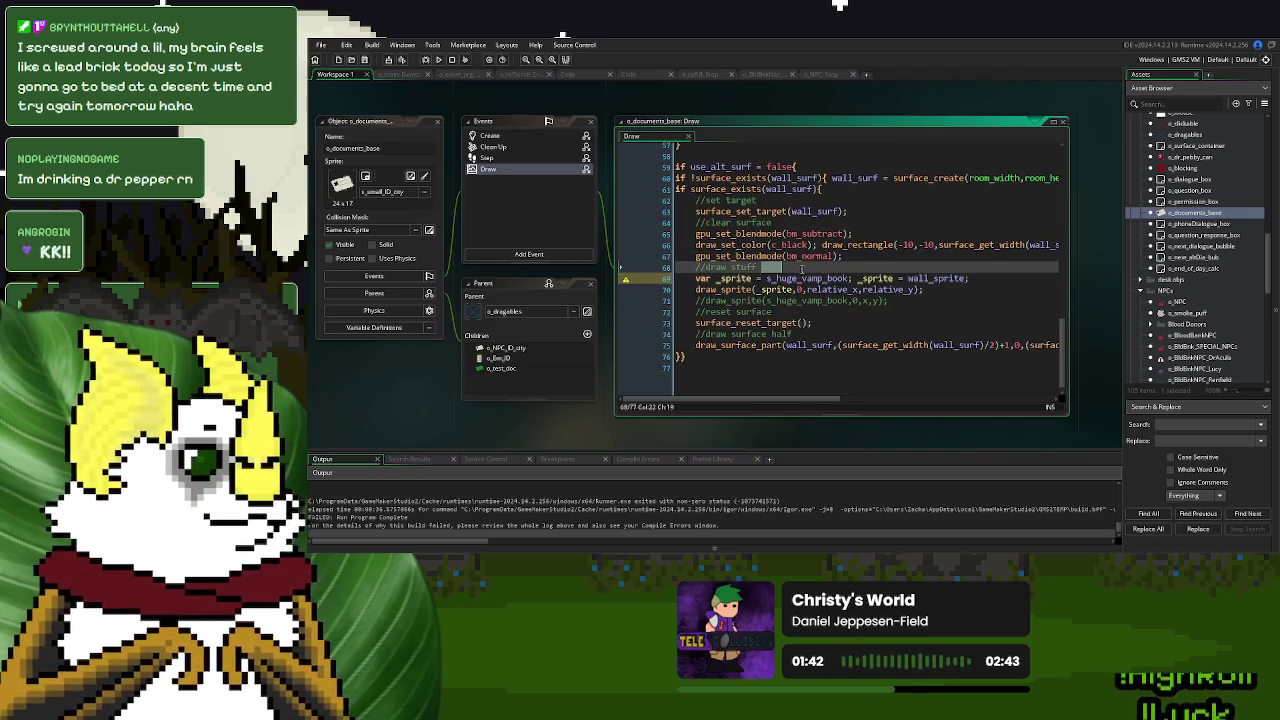
click(799, 276)
double_click(805, 278)
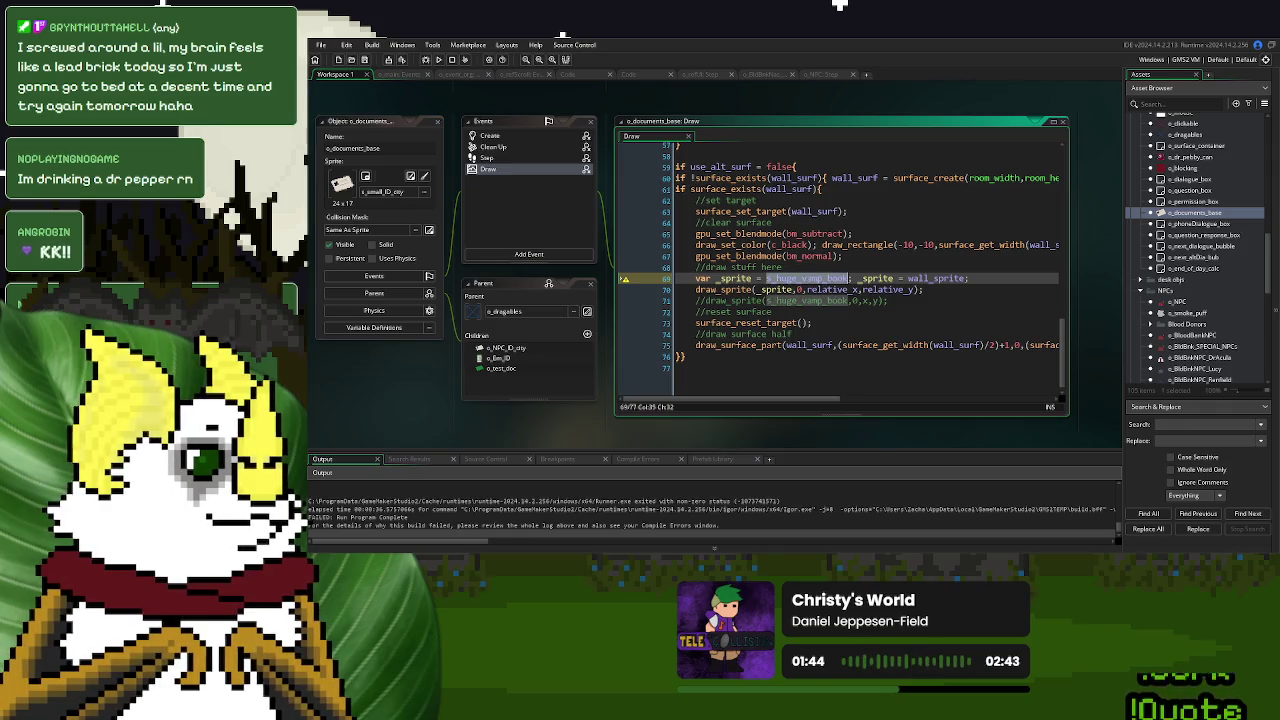
text(s_huge)
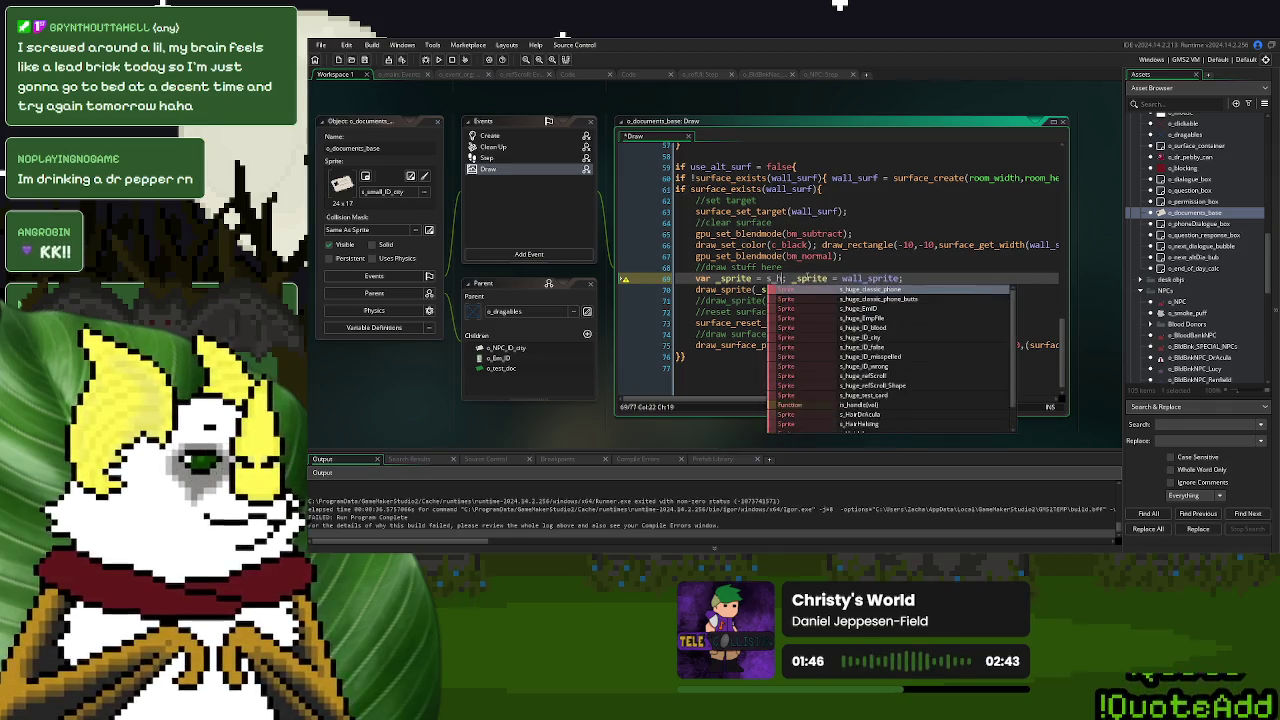
text(_)
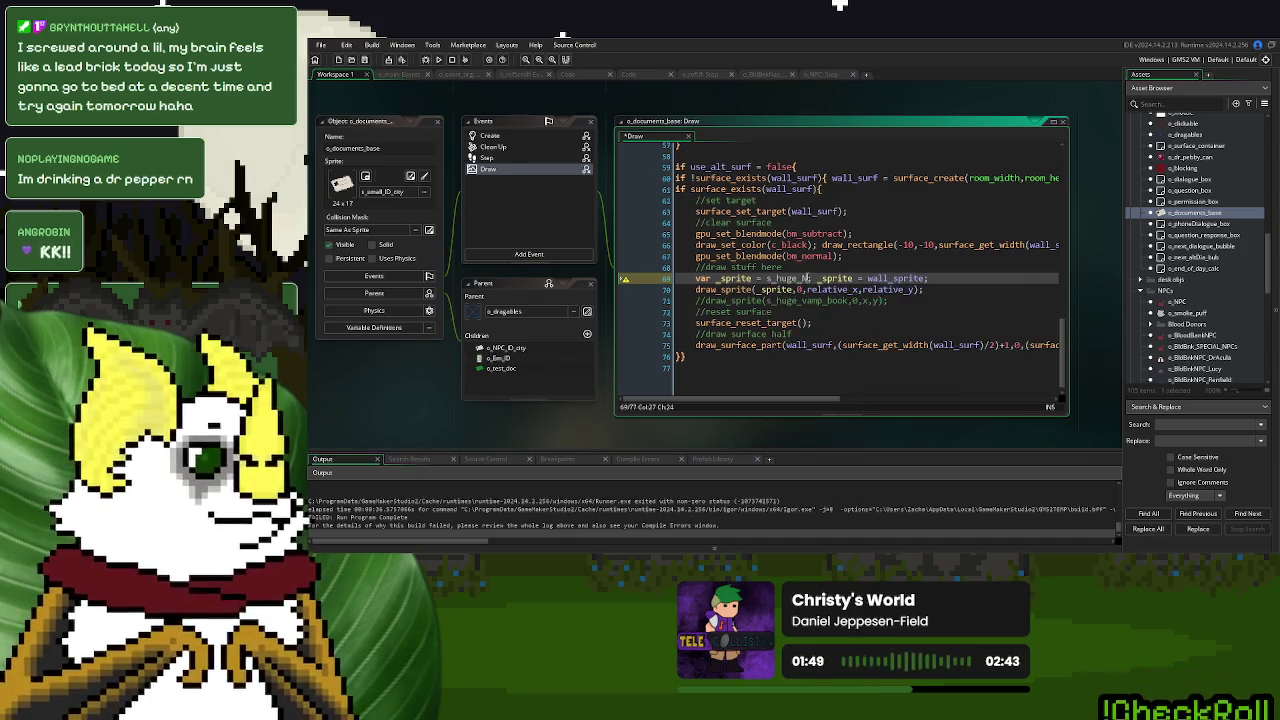
text(I)
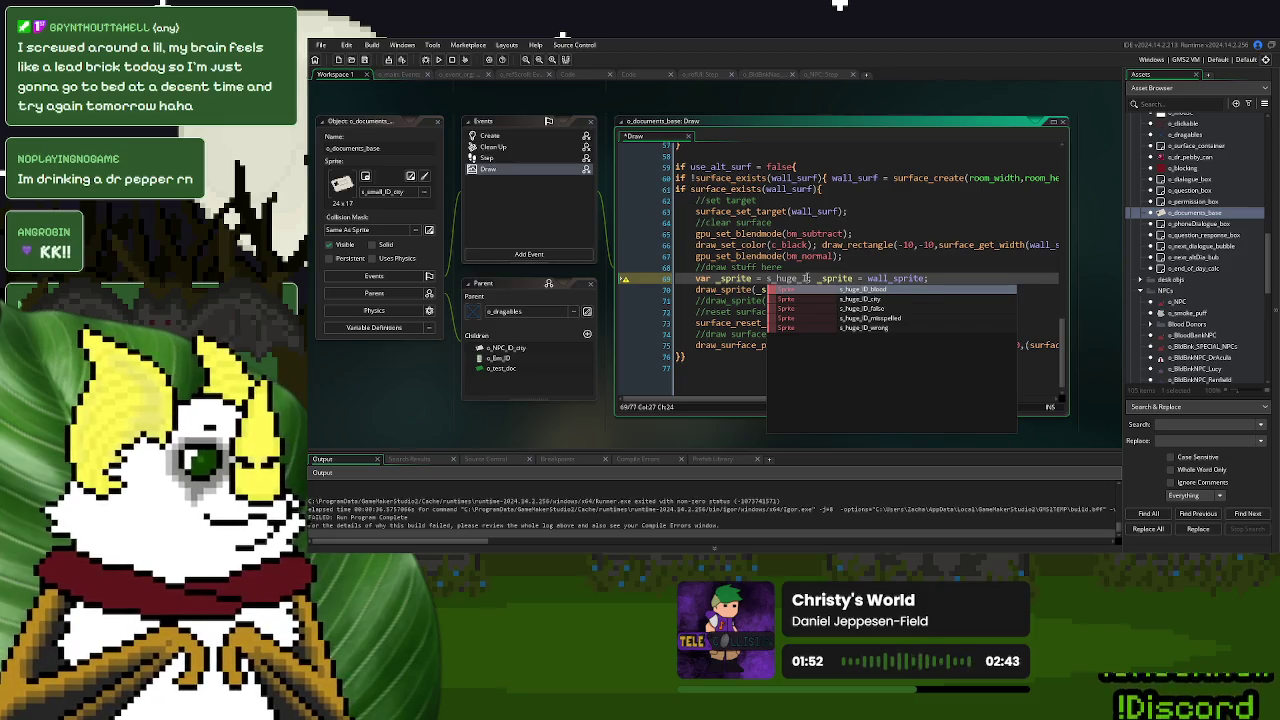
key(Down)
key(Return)
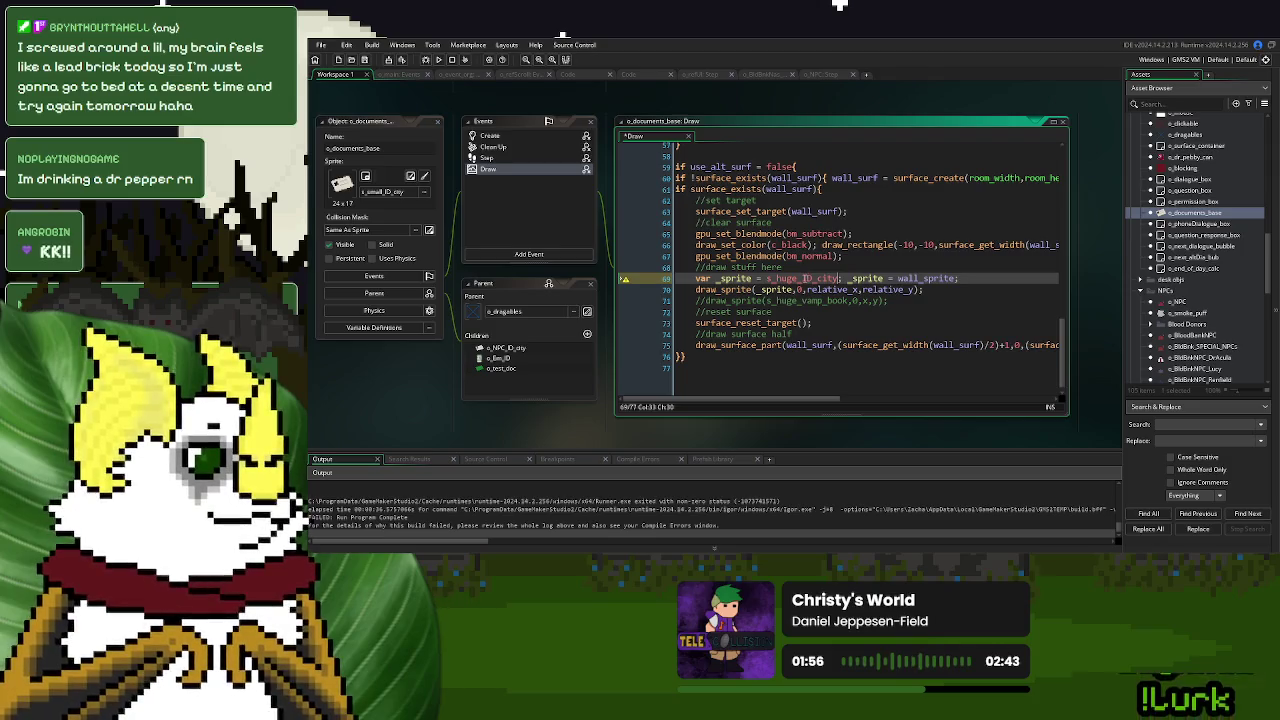
key(F5)
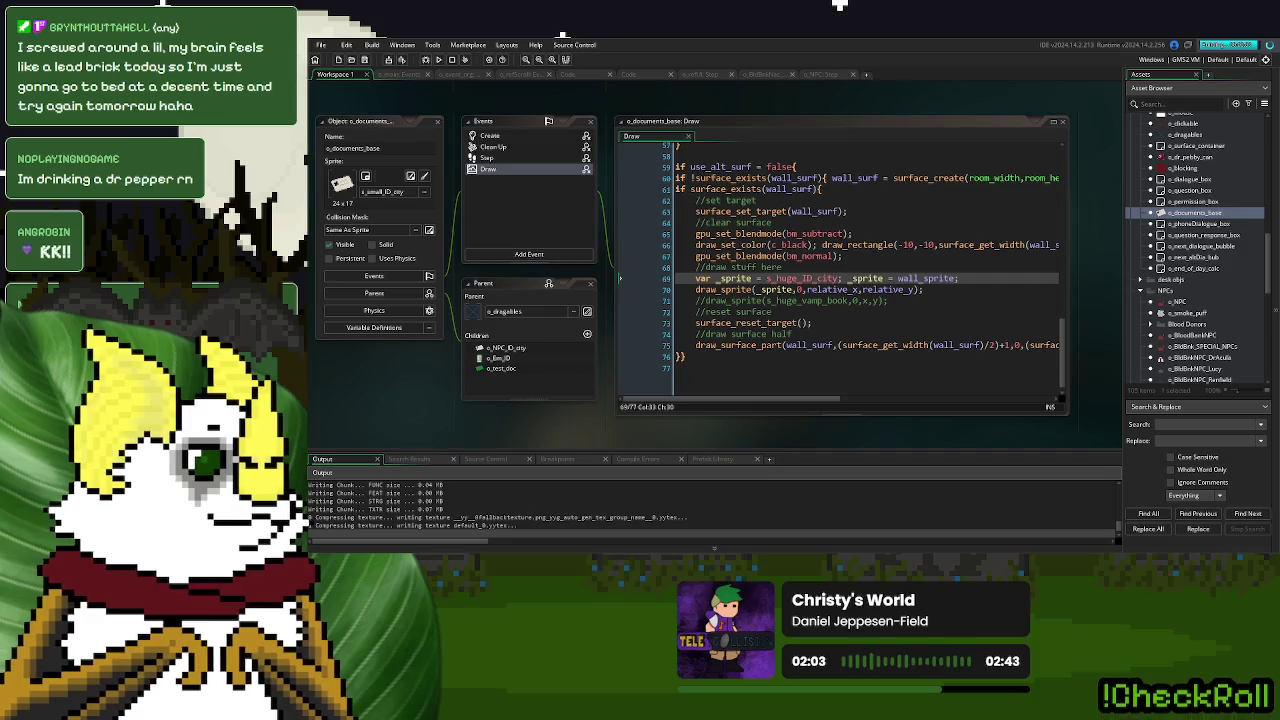
Start the day, answer Yes to 'is Lucy in today?', and drag out the green card.
click(811, 203)
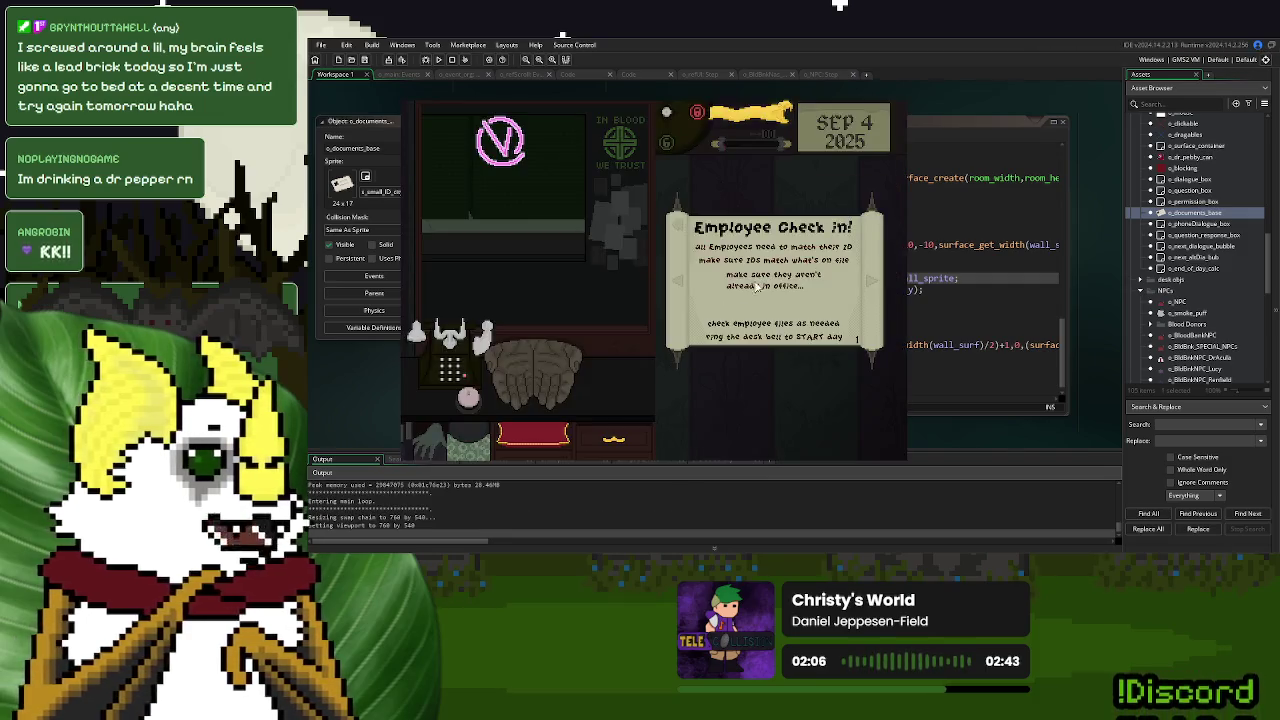
click(759, 292)
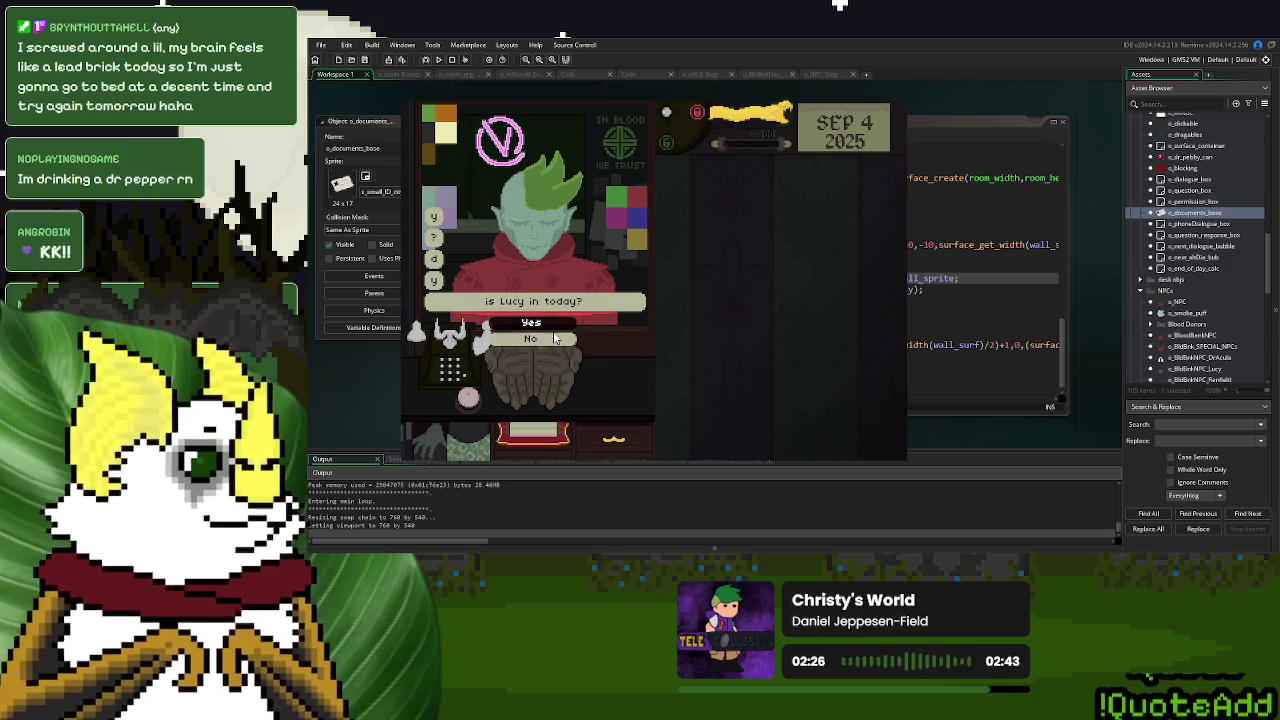
click(498, 338)
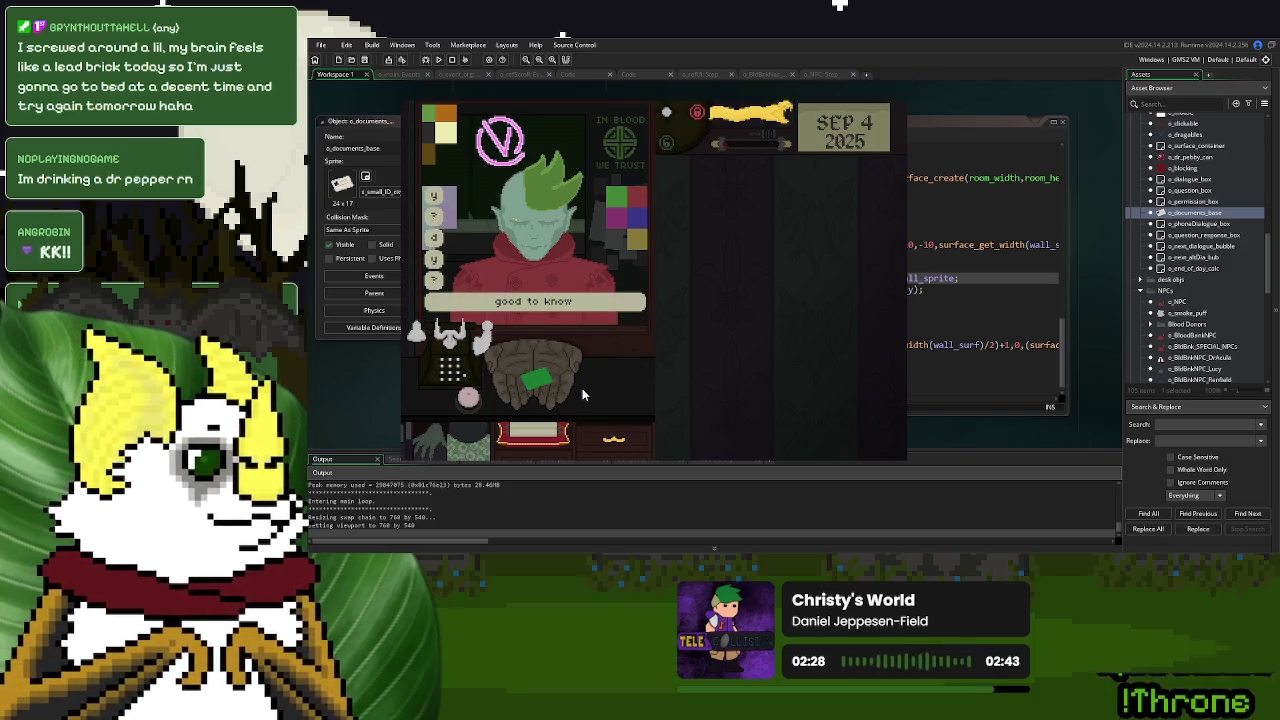
mouse_move(540, 384)
mouse_down()
mouse_move(734, 365)
mouse_move(770, 298)
mouse_up()
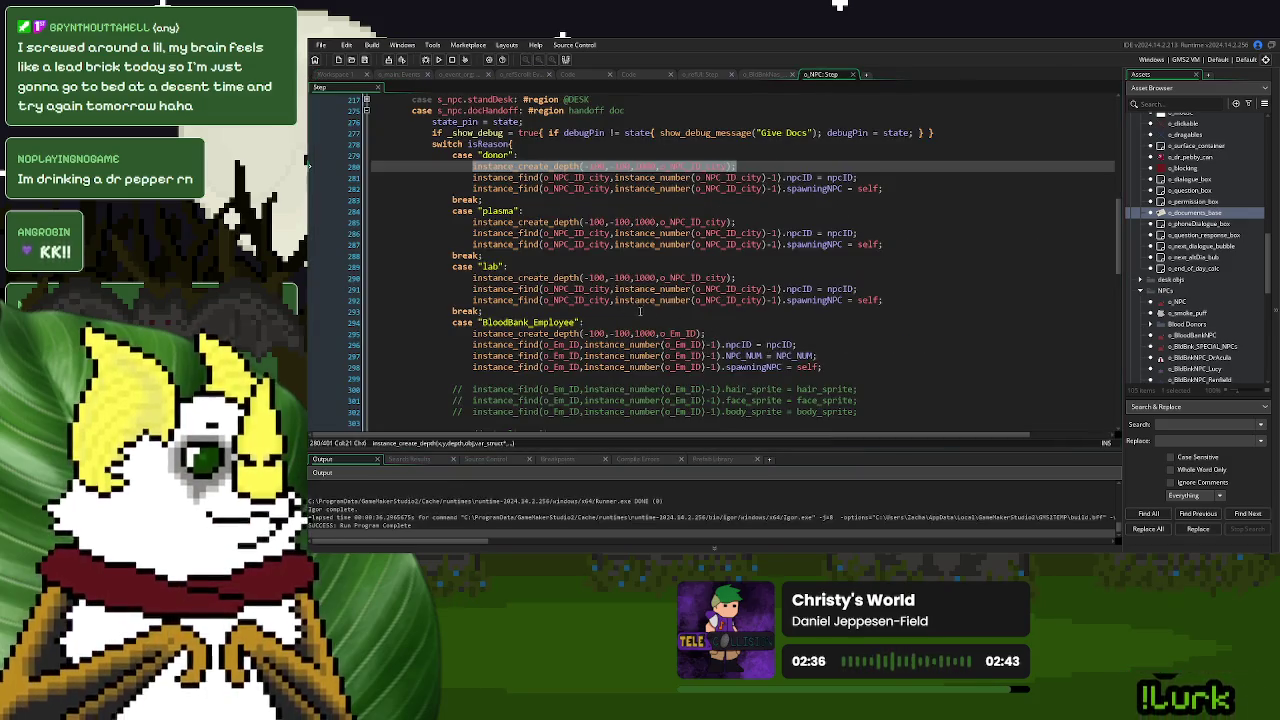
Review the blood bank NPC's Step code around the spec_timer line and line 70.
click(776, 84)
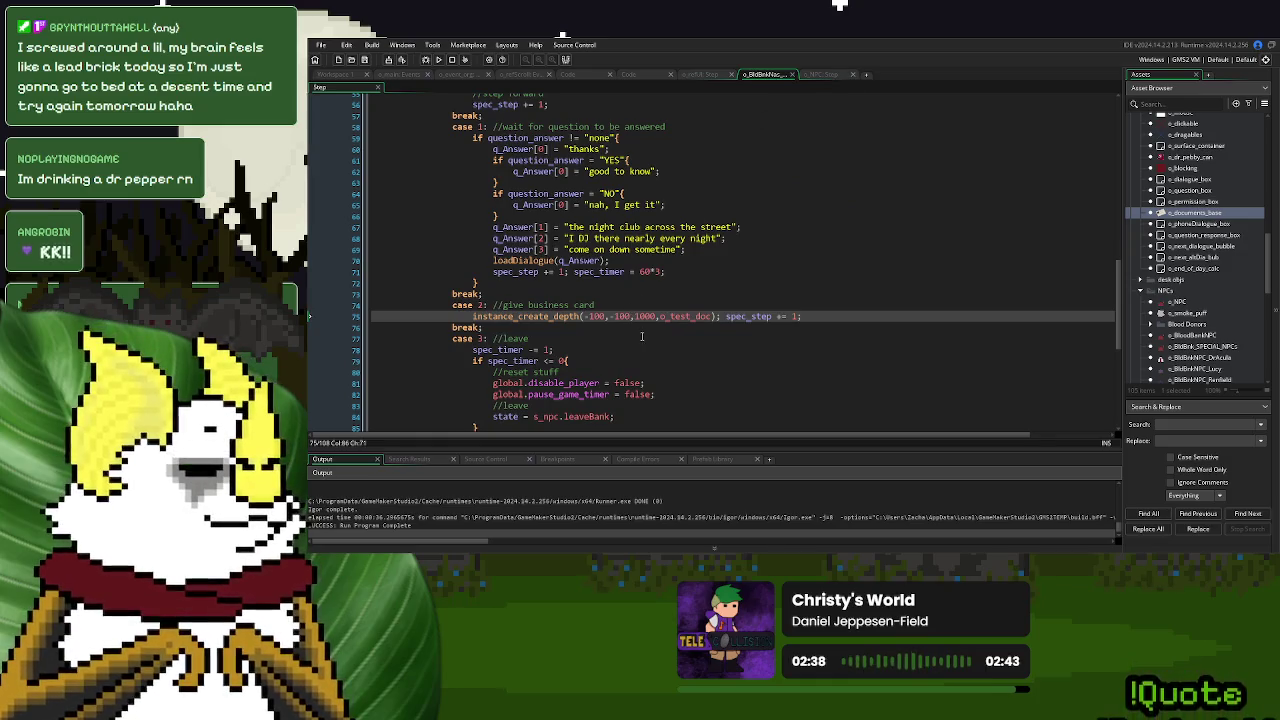
key(Up)
key(Up)
key(Up)
click(473, 289)
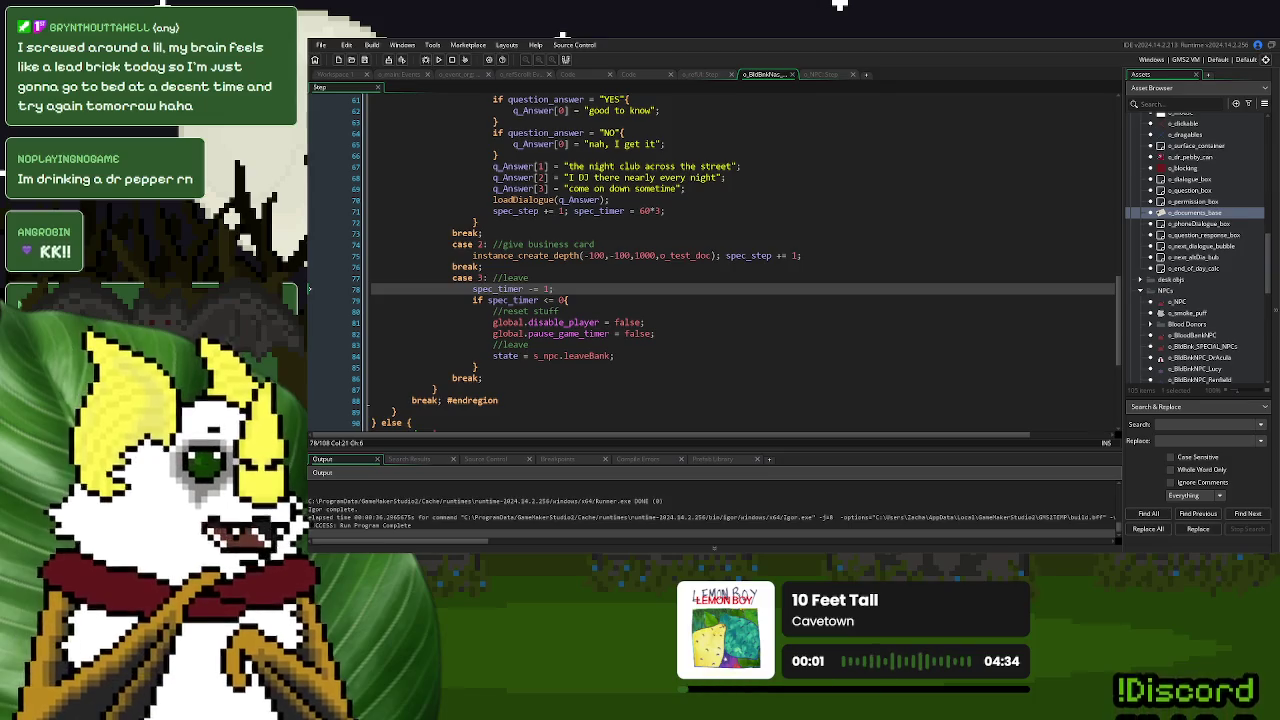
scroll(1195, 250, up, 3)
click(609, 199)
Move between the o_event_org and o_NPC code tabs to reach o_event_org's event code.
click(472, 75)
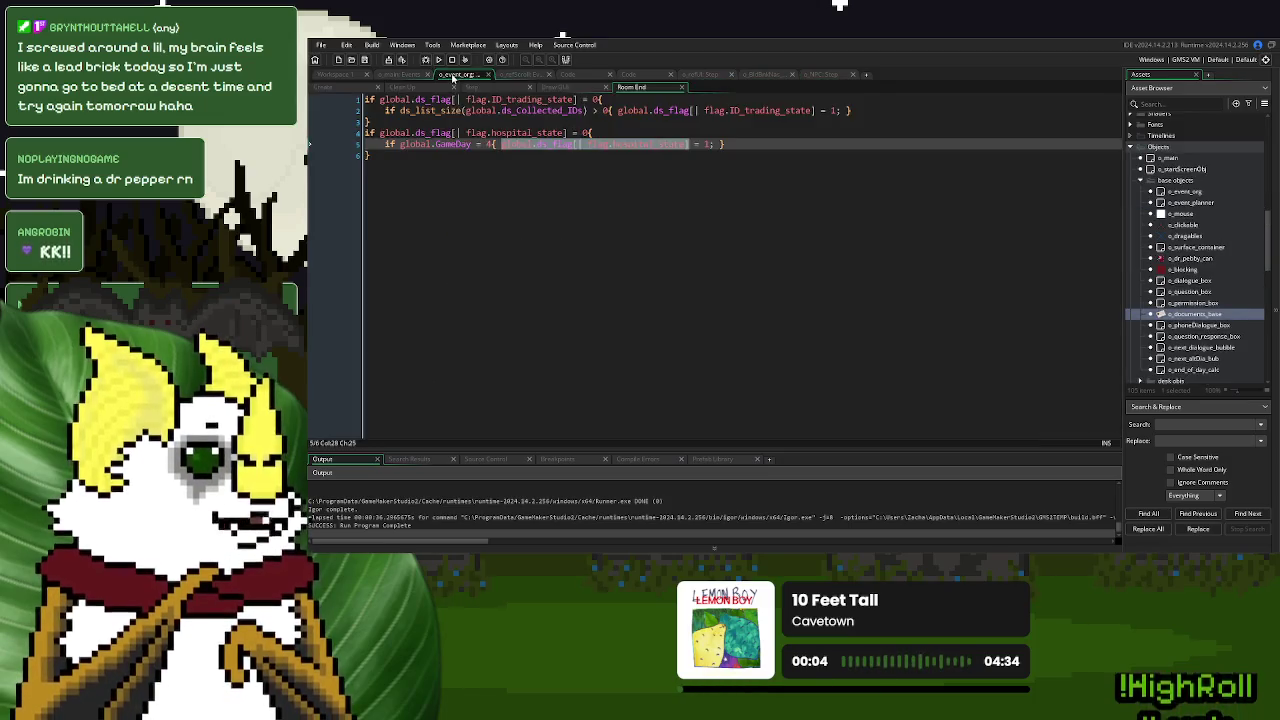
click(820, 76)
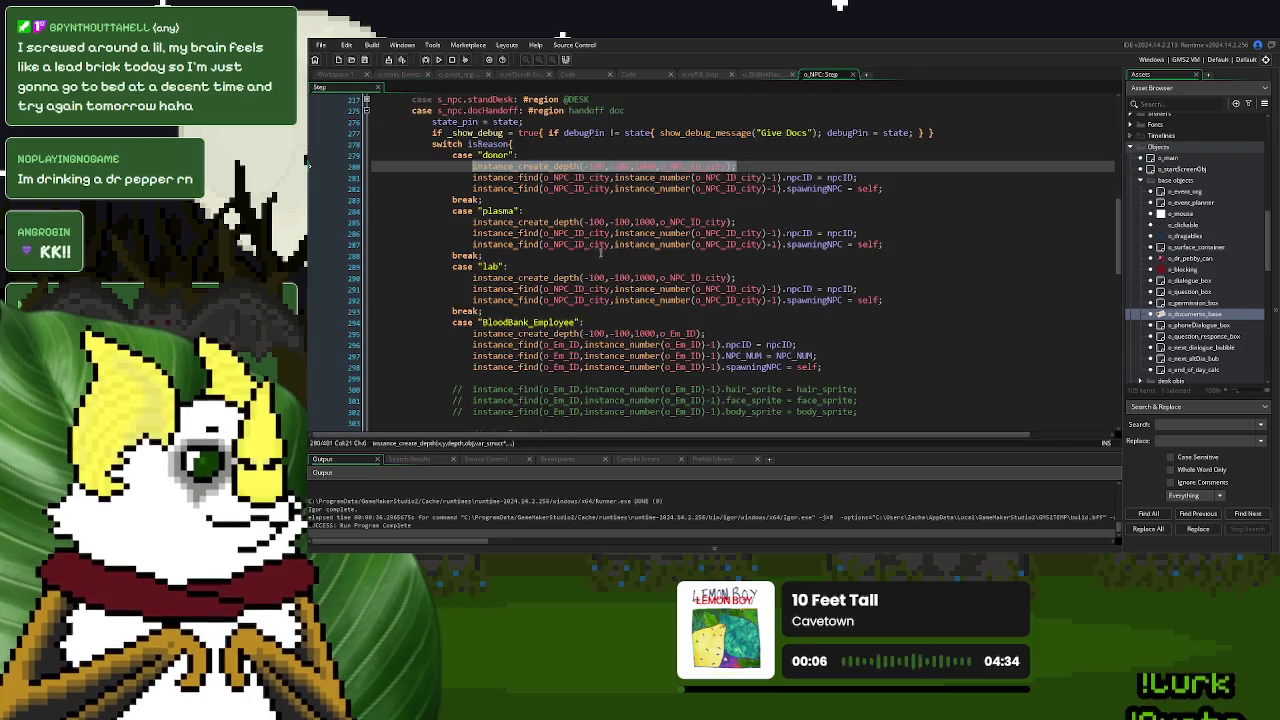
scroll(687, 222, up, 7)
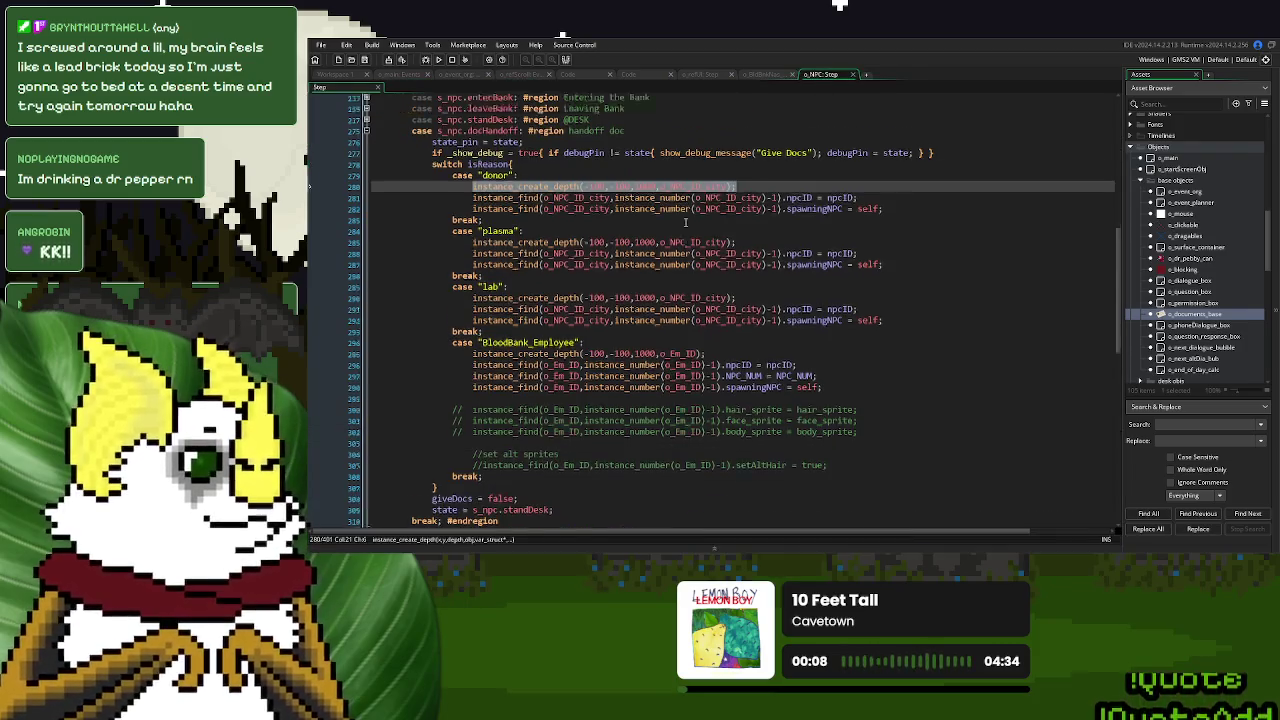
scroll(687, 222, up, 7)
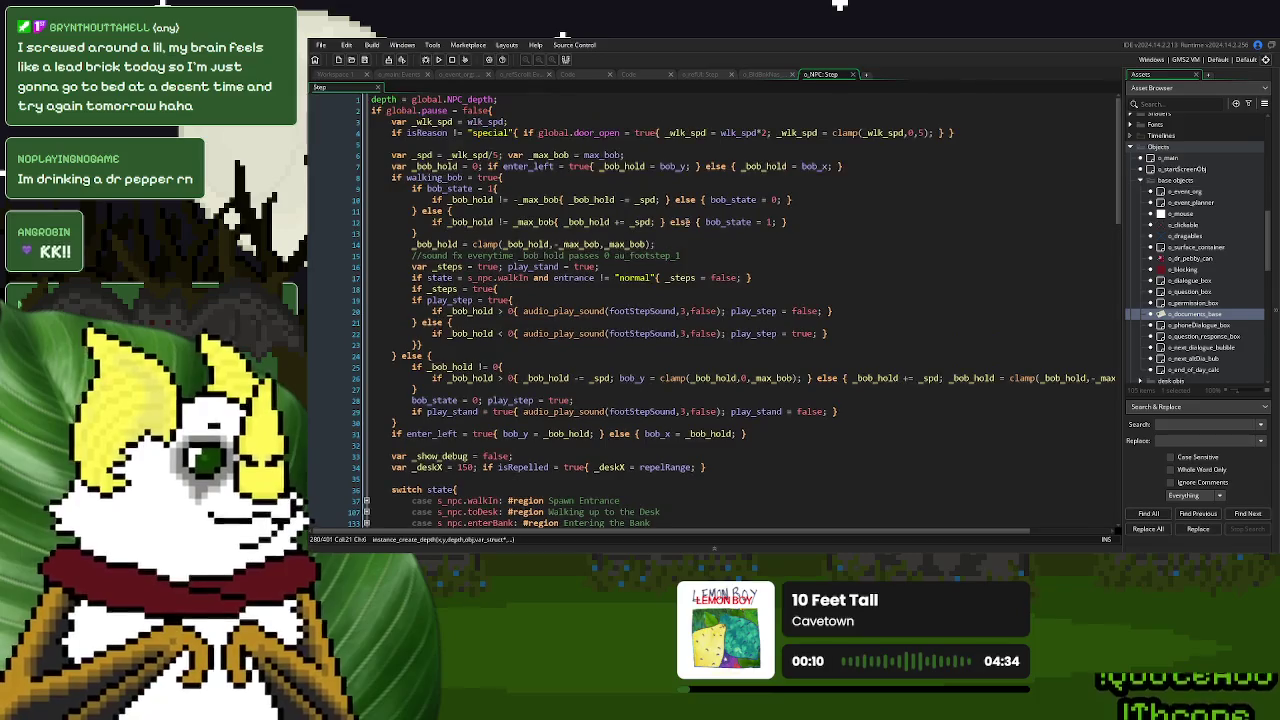
scroll(691, 208, down, 10)
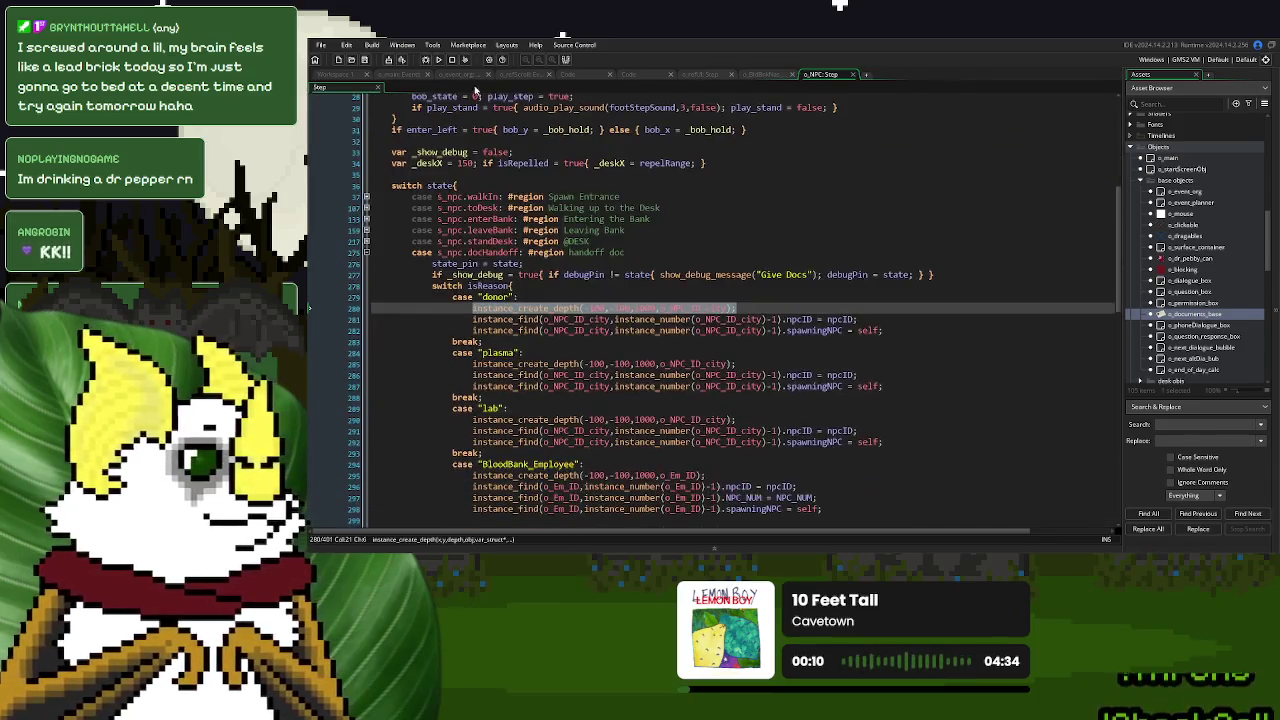
click(462, 76)
In o_event_org's Step code, fold ask_question and the other regions to reach DIALOGUE SYSTEM.
click(472, 88)
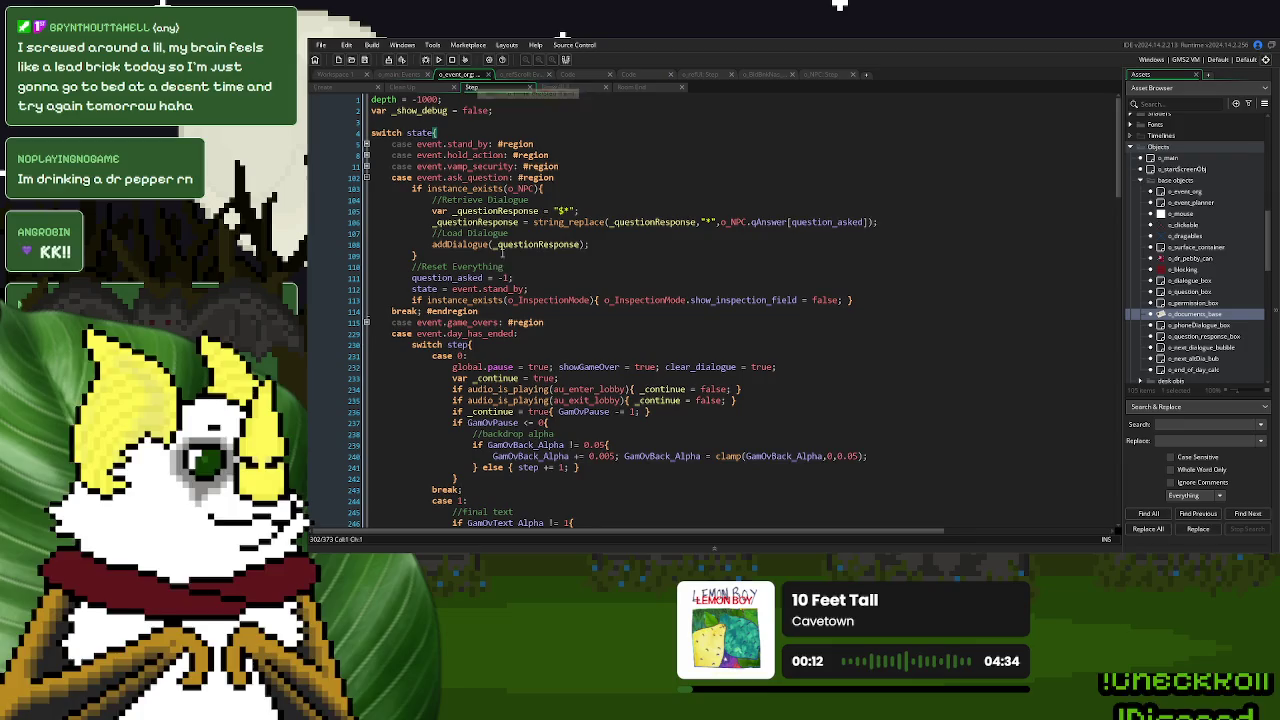
scroll(422, 258, down, 4)
scroll(422, 258, up, 4)
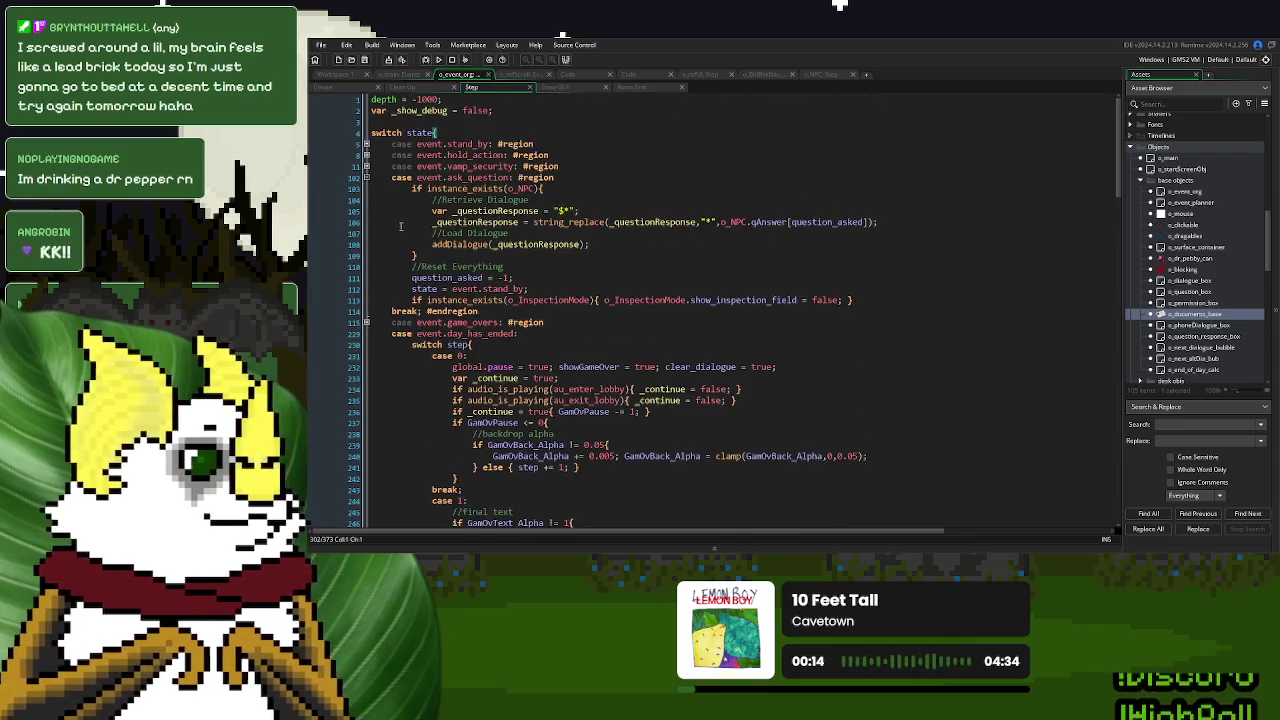
click(366, 177)
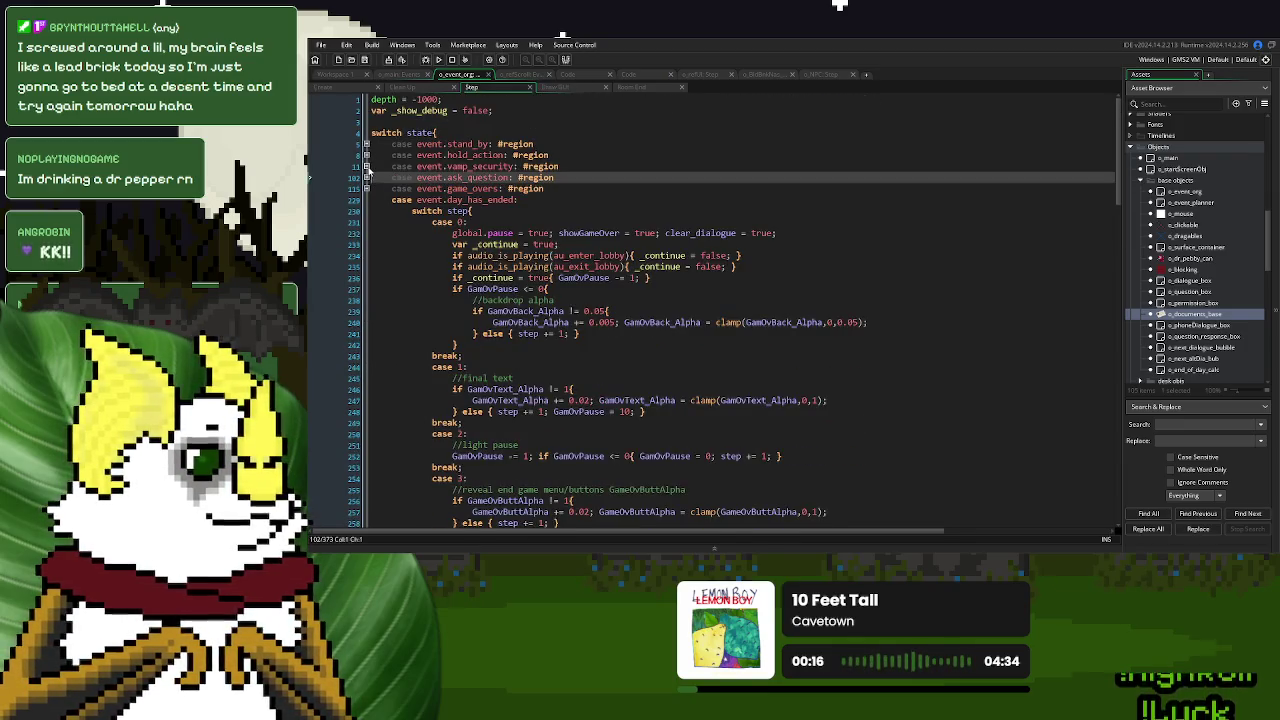
click(366, 155)
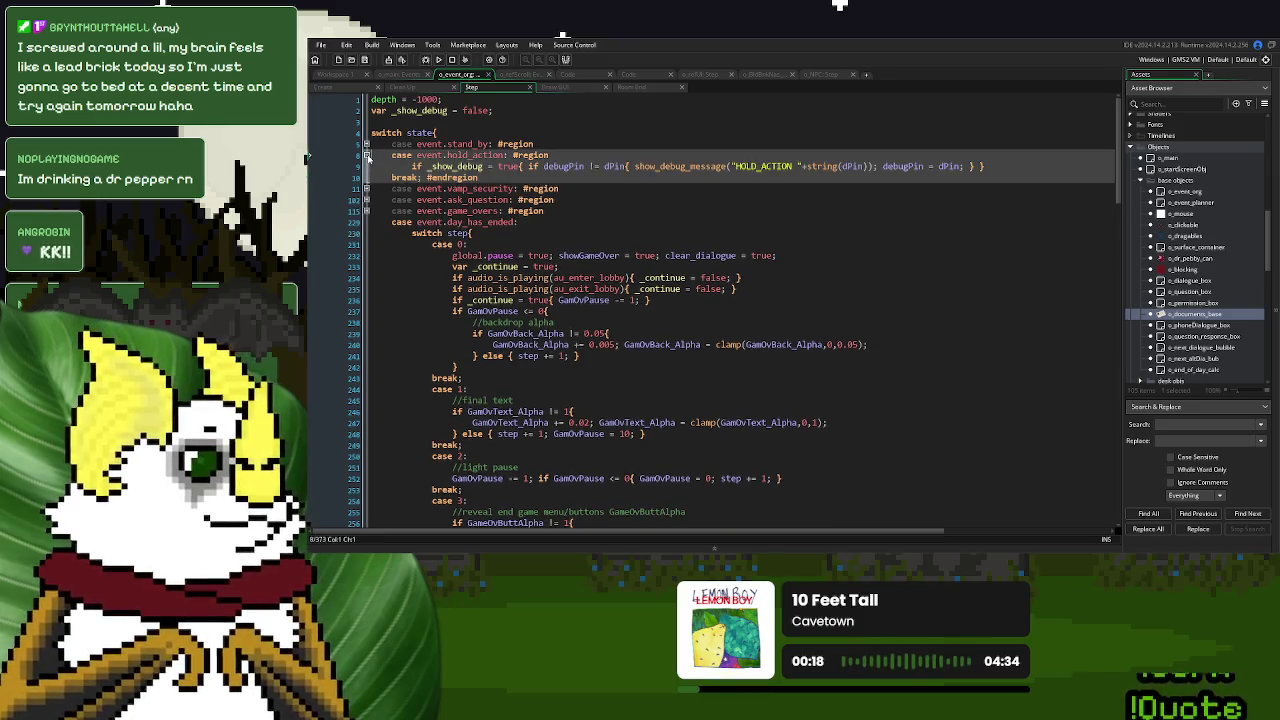
click(366, 155)
click(366, 144)
click(366, 144)
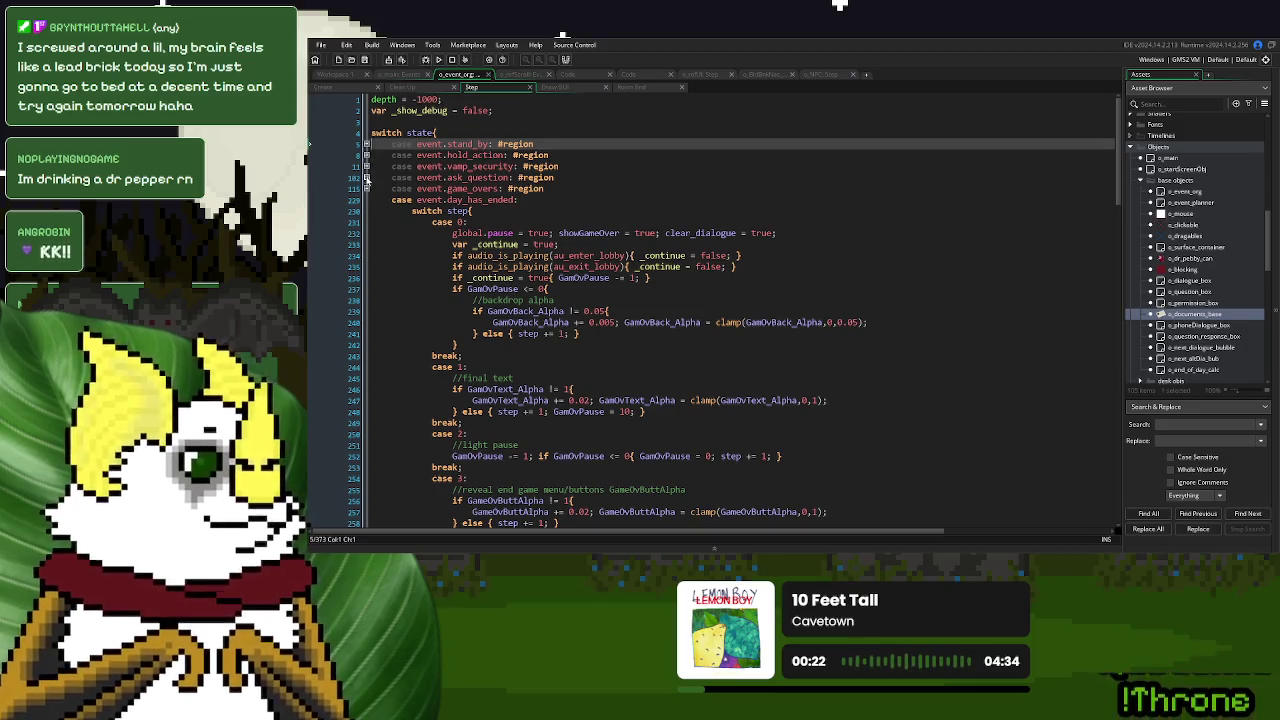
scroll(429, 254, down, 20)
scroll(429, 254, down, 6)
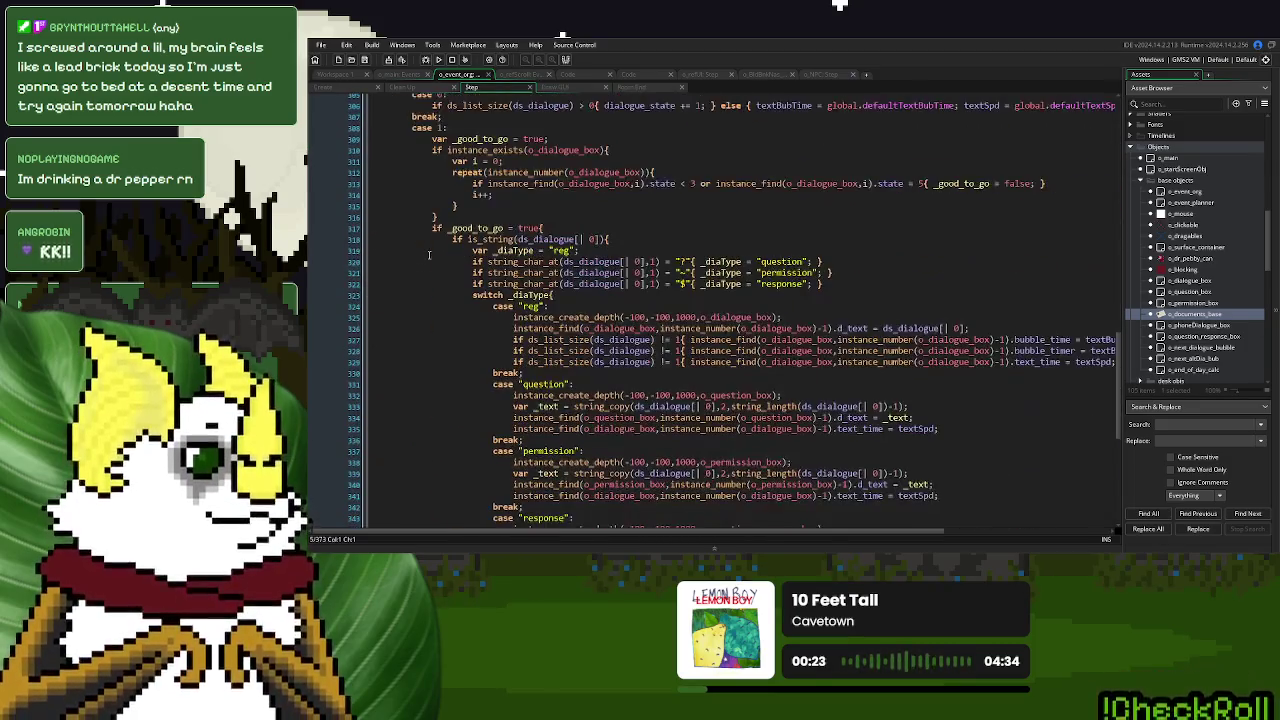
scroll(432, 248, up, 1)
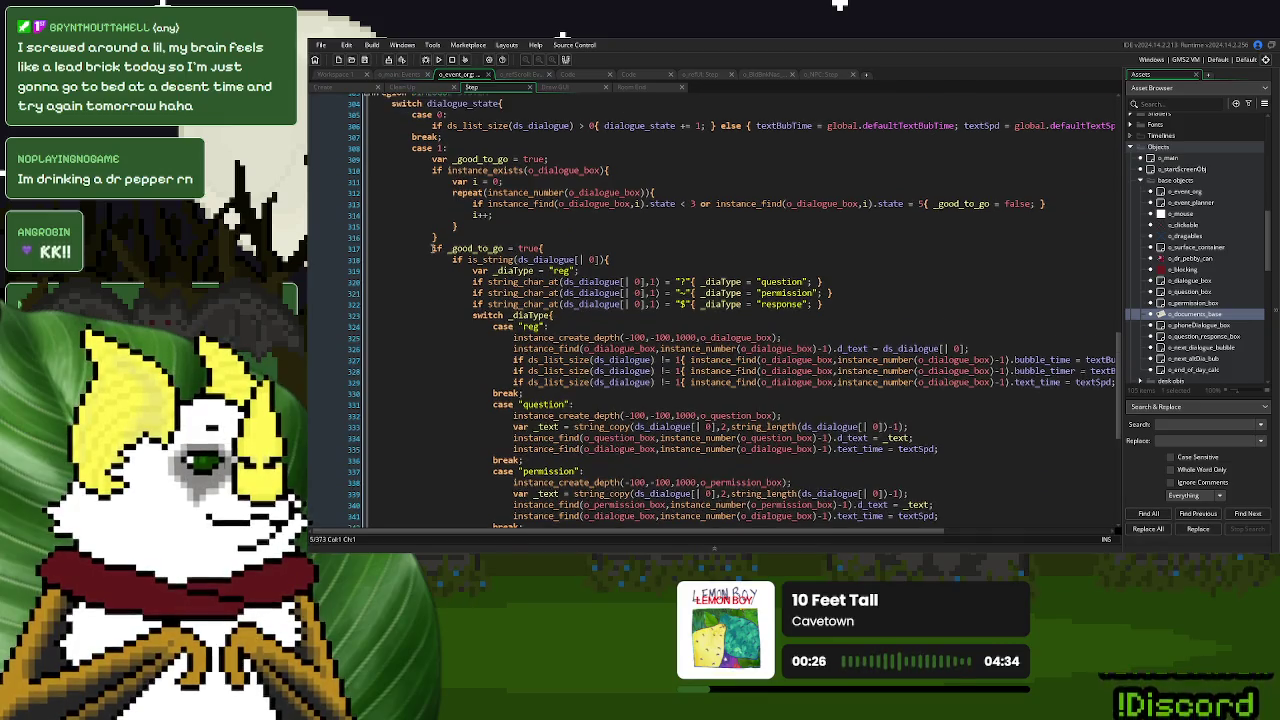
Select the _good_to_go wait check block (lines 309–316) and return to the bank NPC's Step code.
double_click(962, 224)
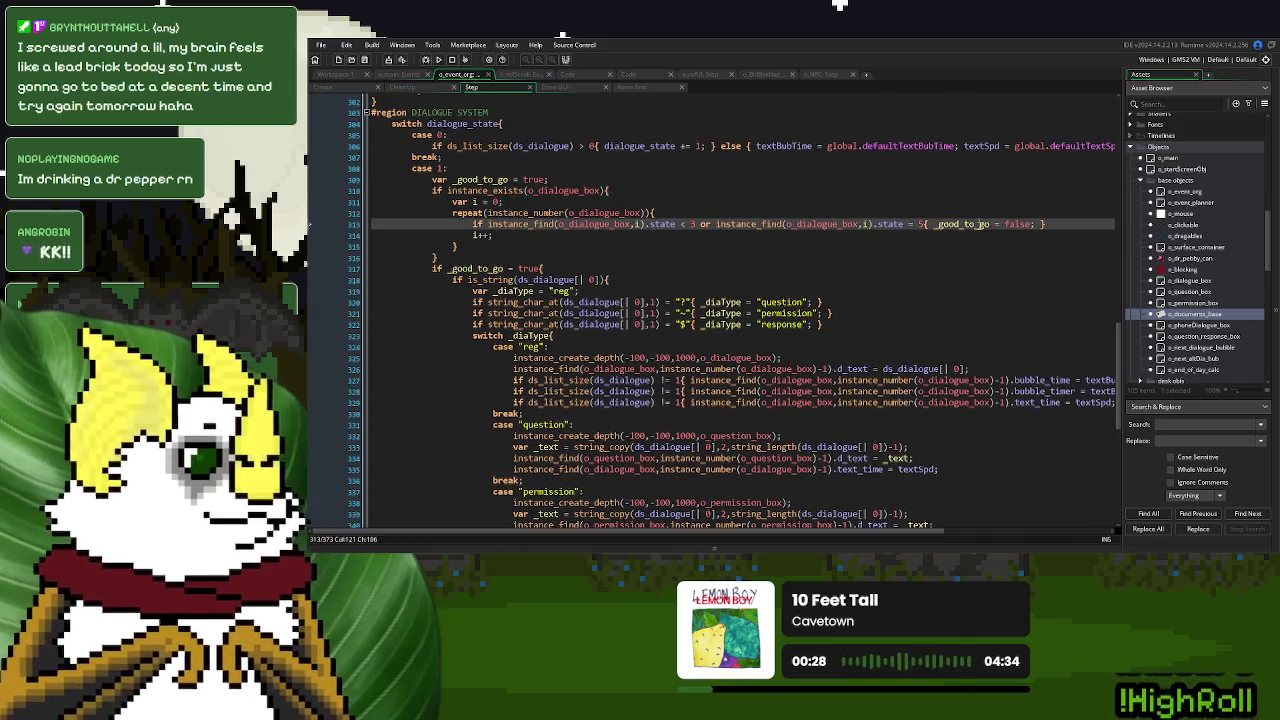
drag(437, 257, 432, 180)
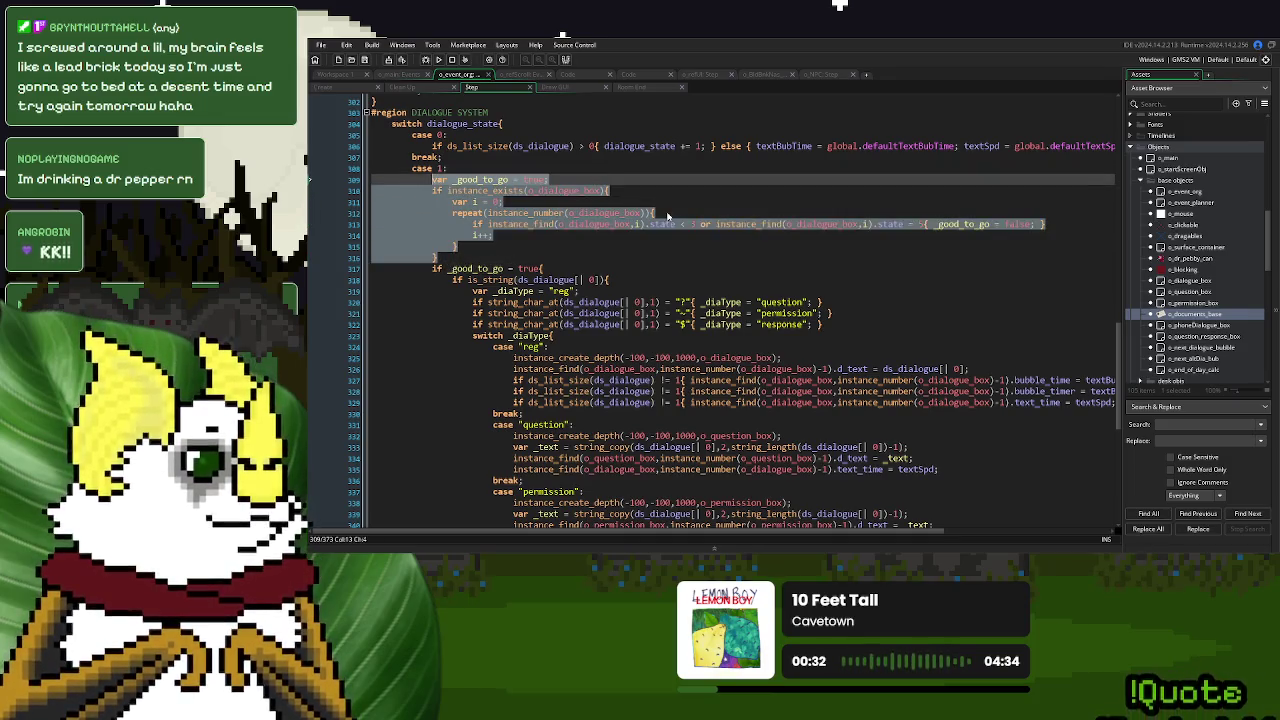
click(820, 75)
click(551, 362)
Paste the dialogue-box wait check above the business-card spawn line in case 2 and fix its indentation.
click(765, 75)
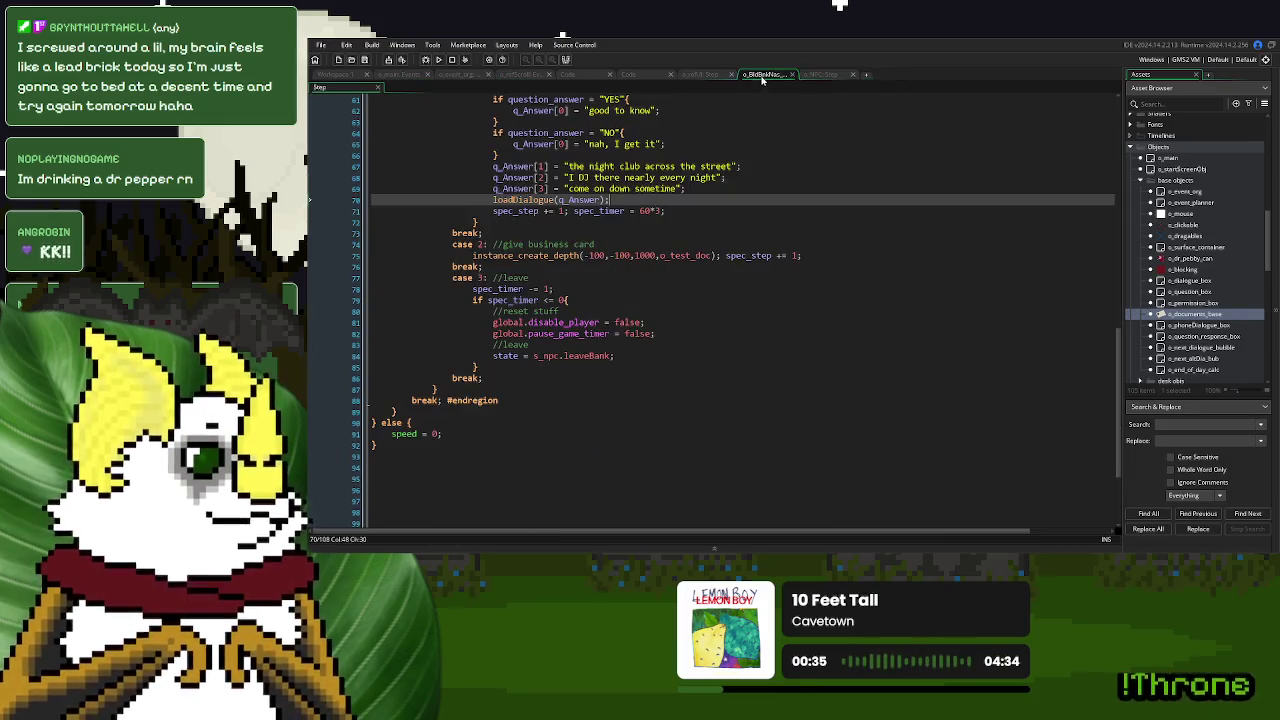
click(467, 255)
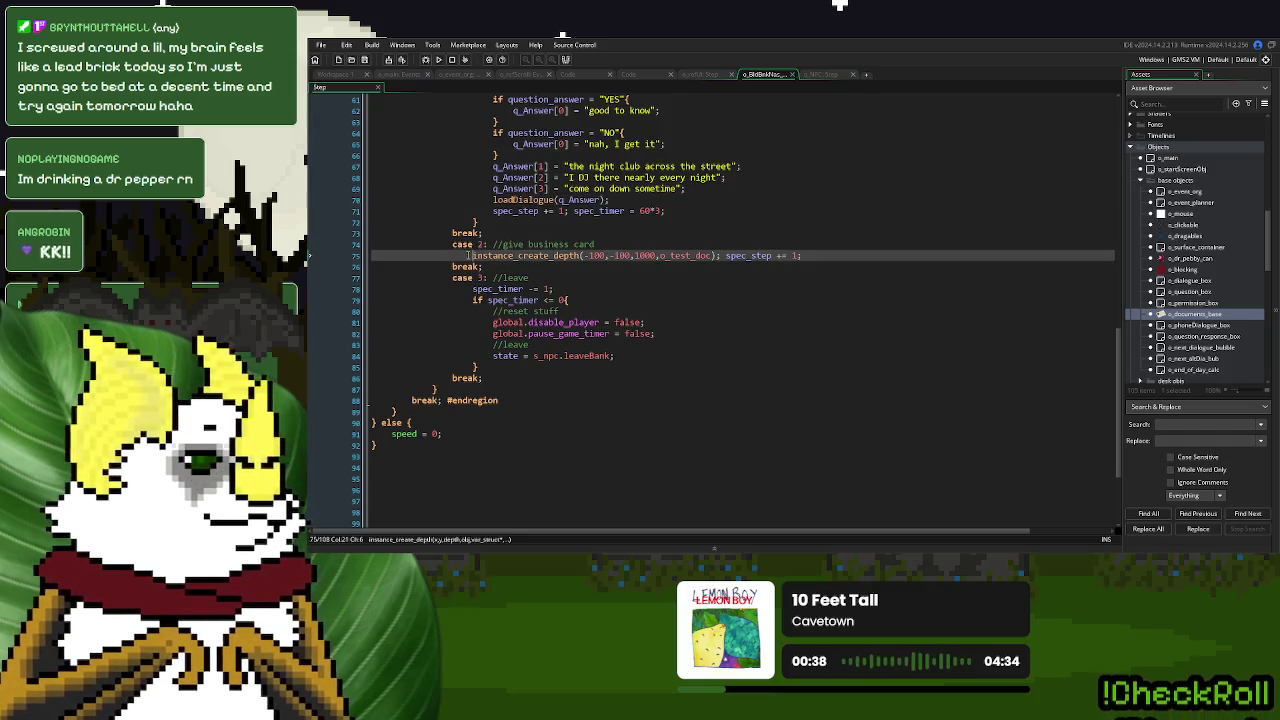
key(Return)
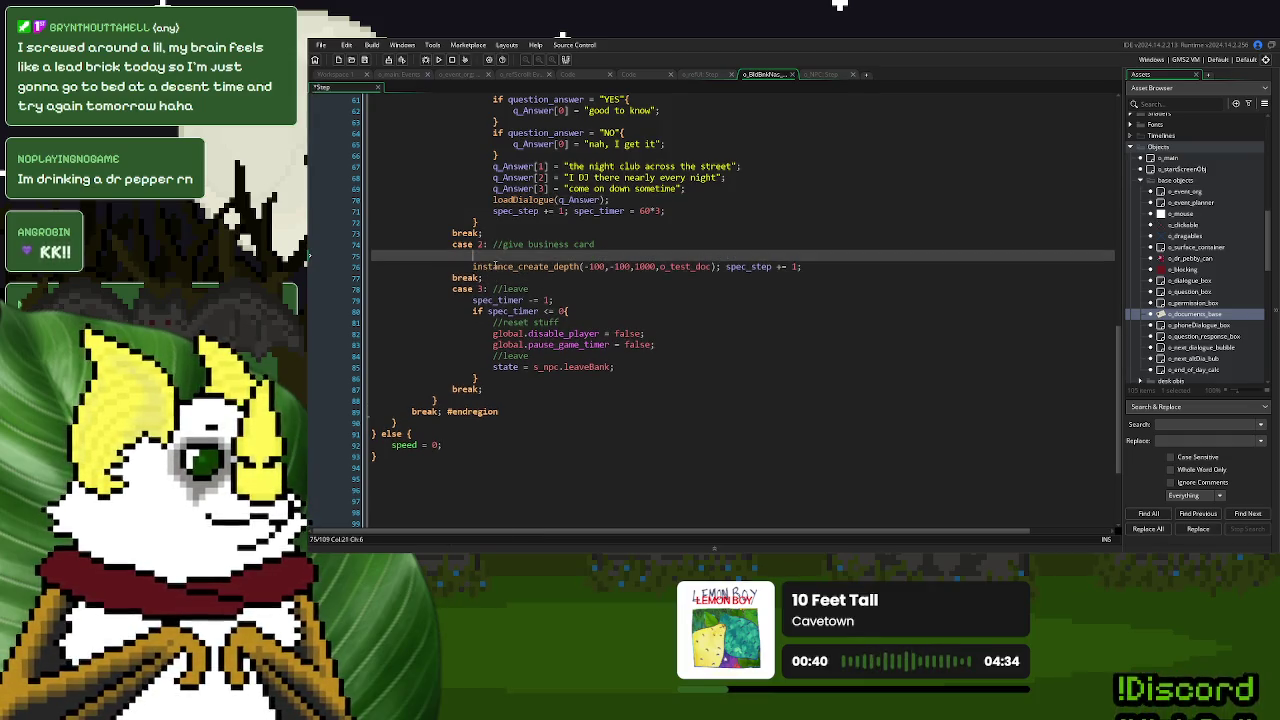
text(var _good_to_go = true; 			if instance_exists(o_dialogue_box){ 				var i = 0; 				repeat(instance_number(o_dialogue_box)){ 					if instance_find(o_dialogue_box,i).state < 3 or instance_find(o_dialogue_box,i).state = 5{ _good_to_go = false; } 					i++; 				} 			})
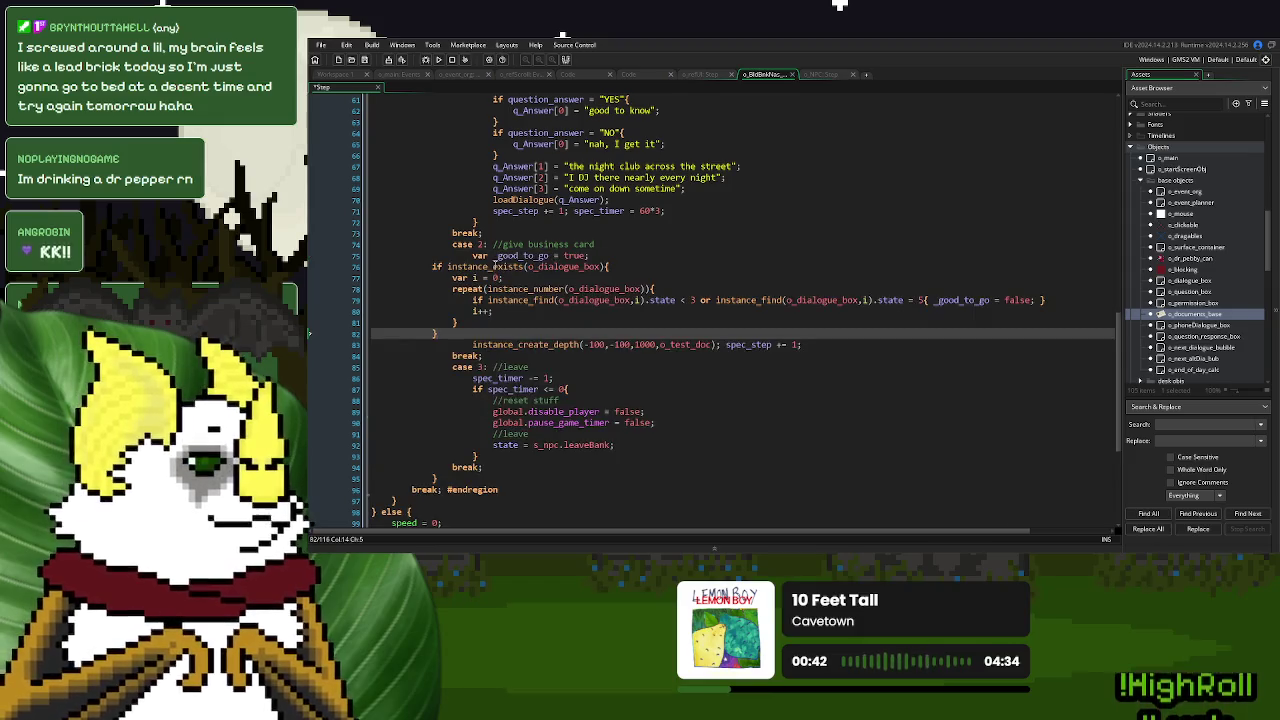
key(shift+Up)
key(shift+Up)
key(shift+Up)
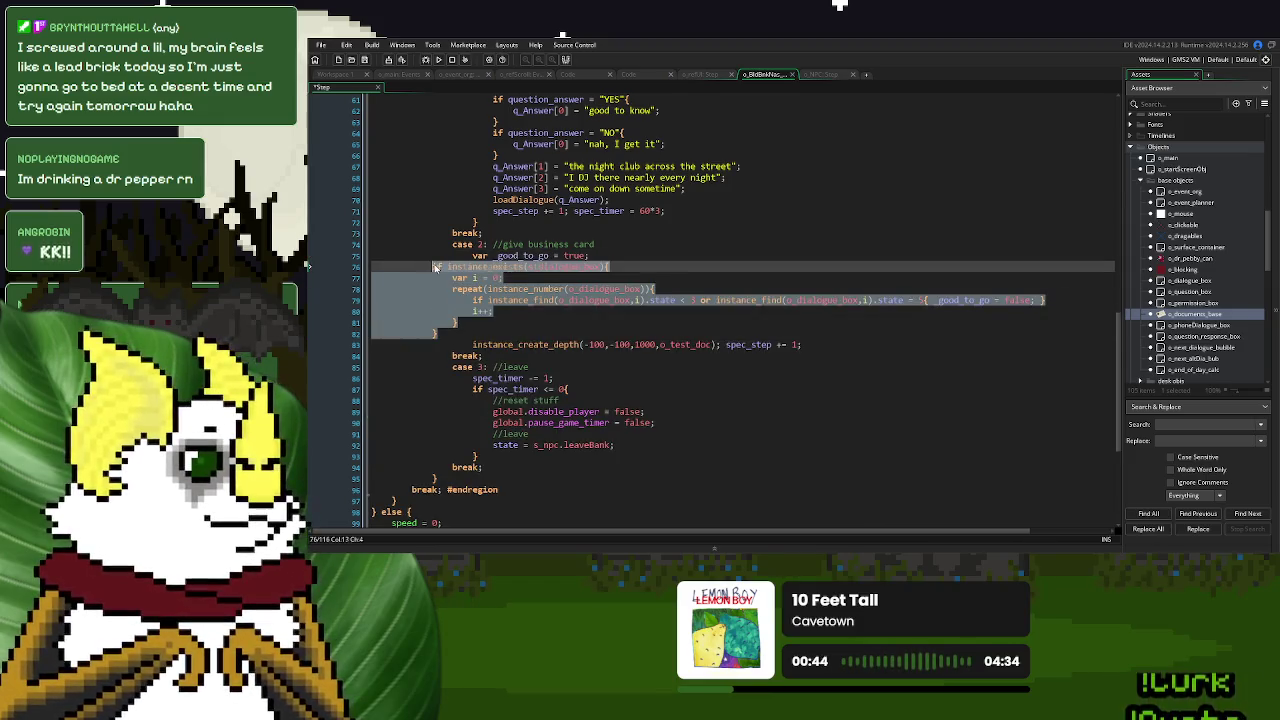
key(Tab)
key(Tab)
key(Tab)
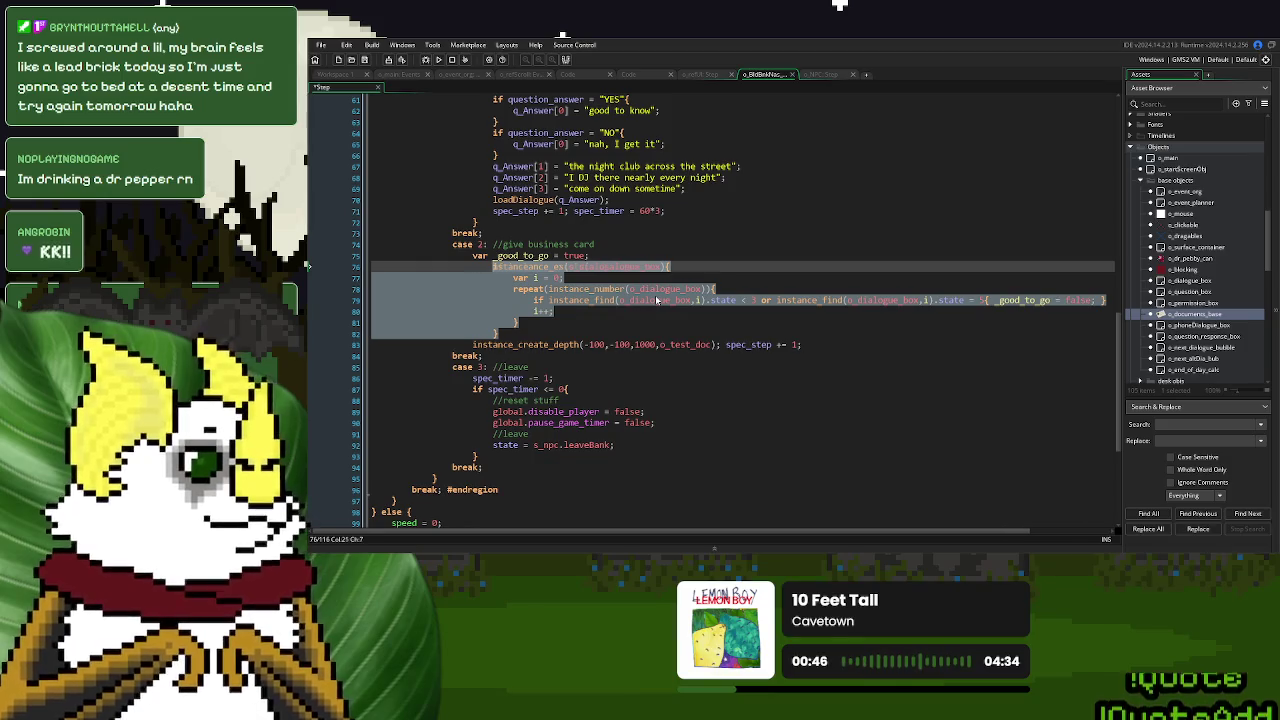
key(shift+Tab)
click(668, 310)
Wrap the o_test_doc spawn line in an if _good_to_go = true condition.
click(546, 256)
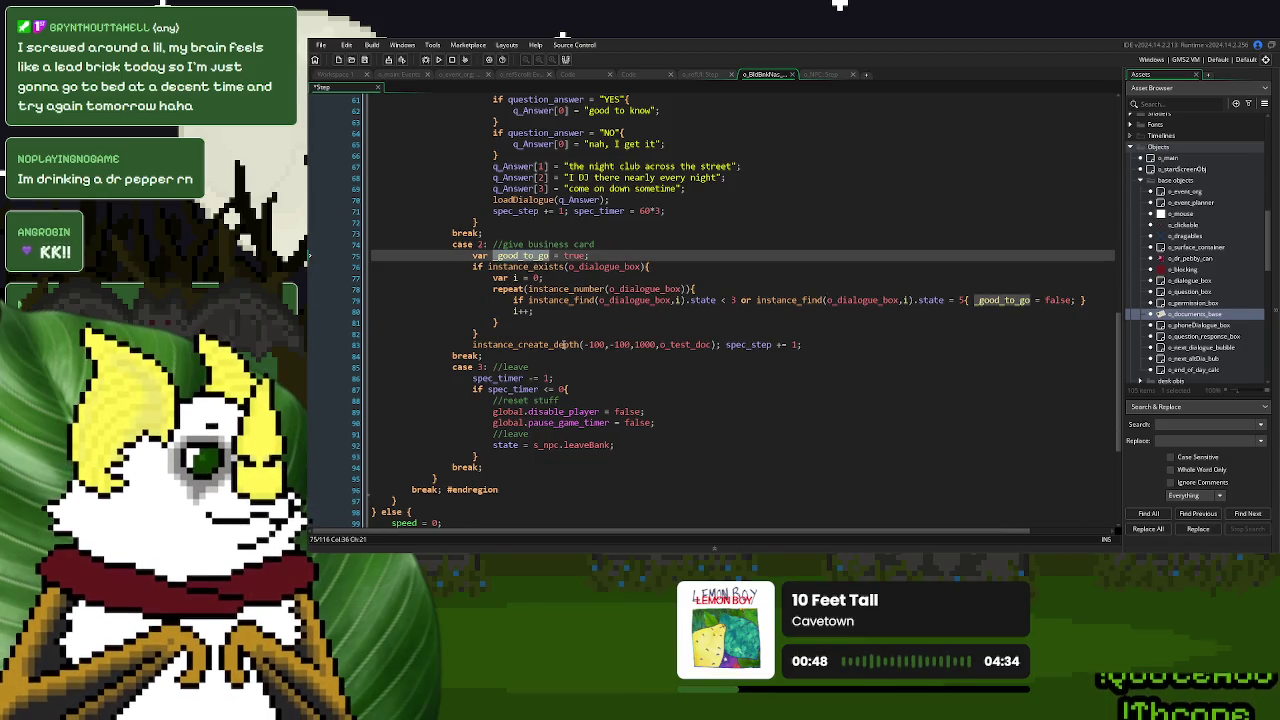
key(ctrl+z)
key(ctrl+y)
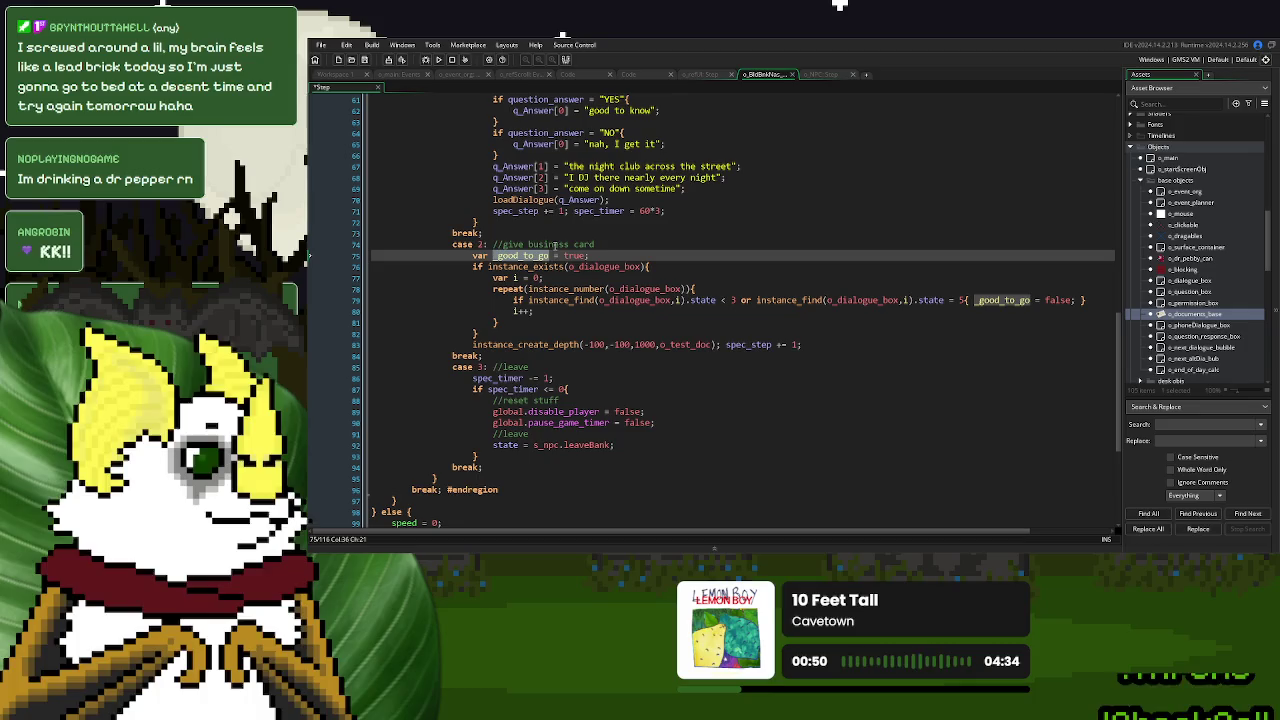
key(Down)
key(Down)
key(Down)
key(Home)
text(if _good_to_go = t)
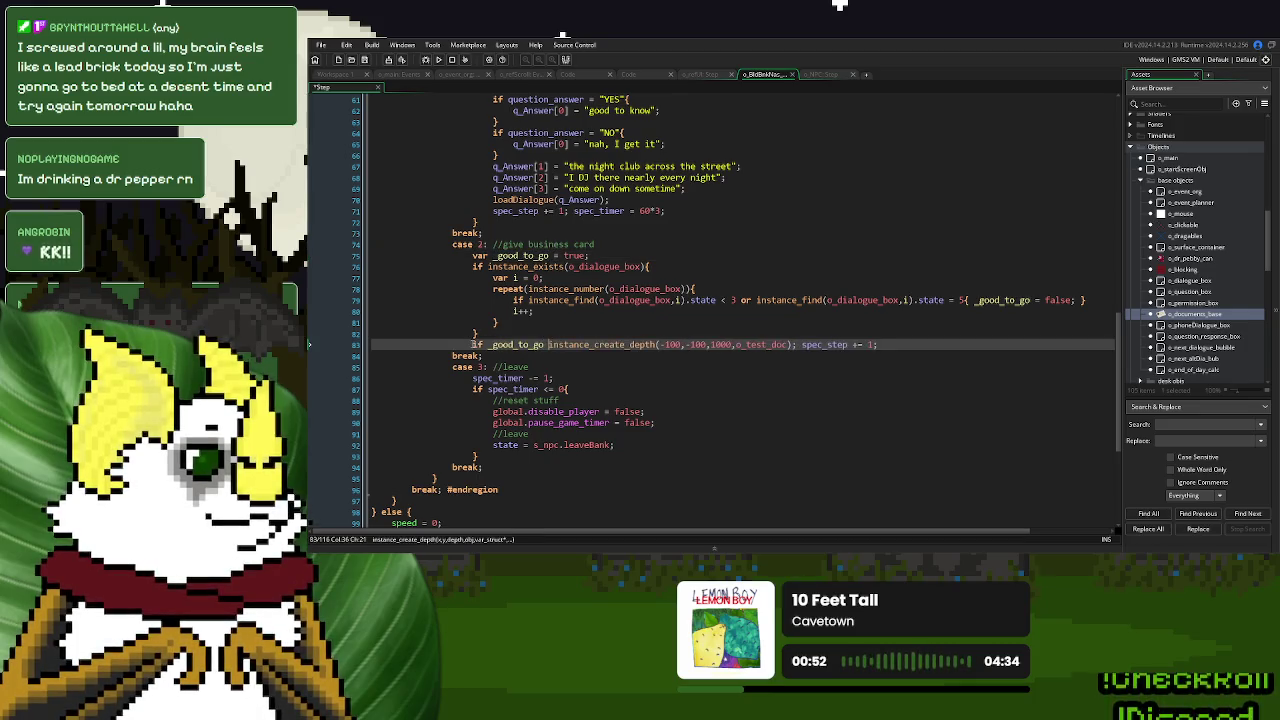
text(rue()
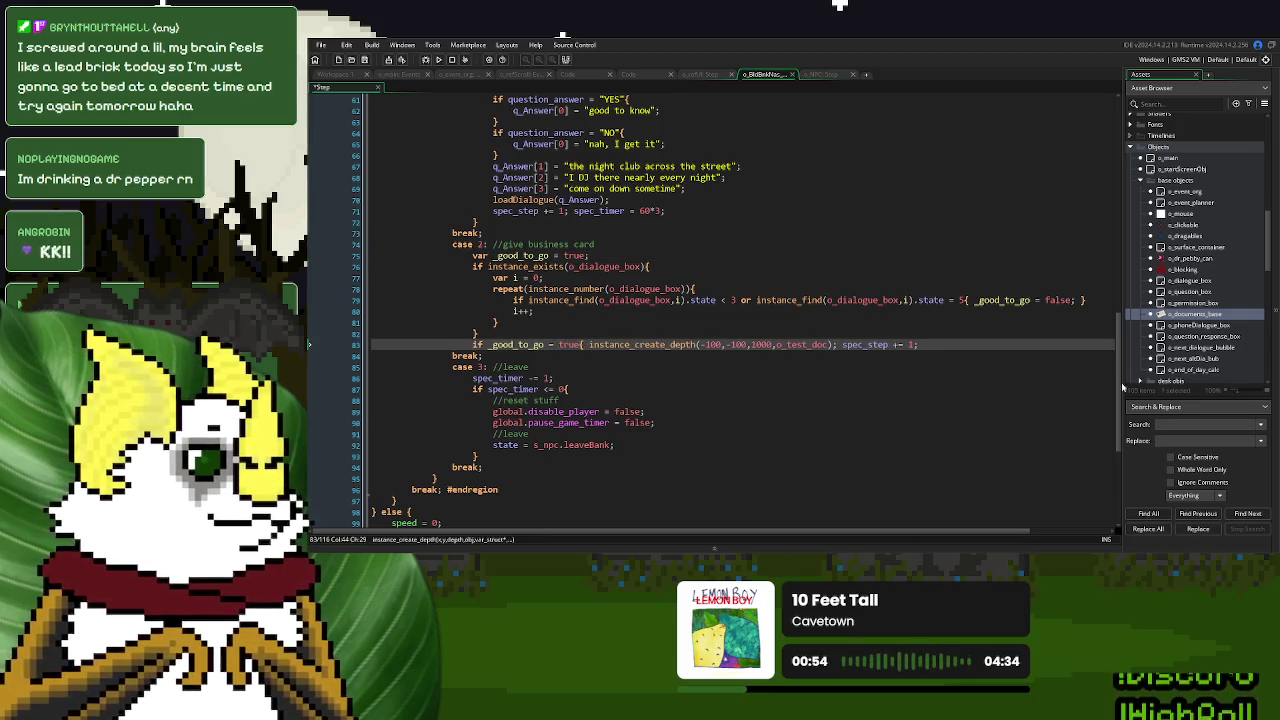
click(944, 340)
text(})
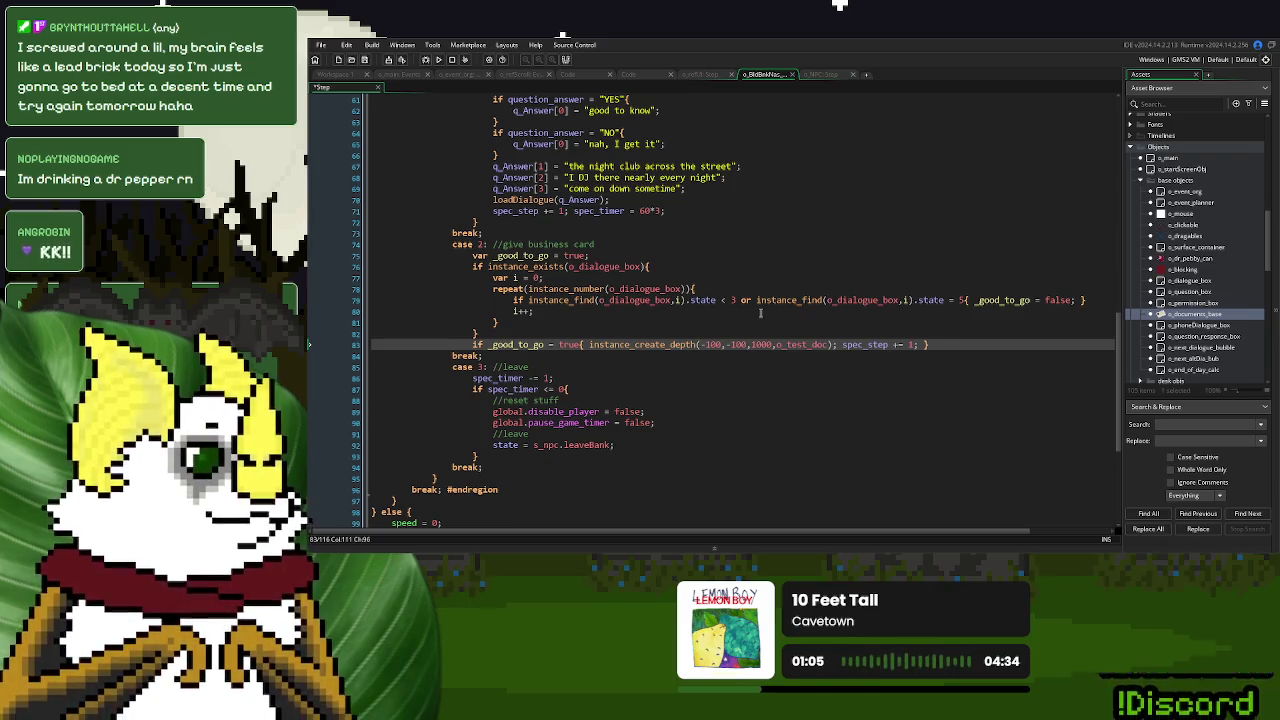
Check how ds_dialogue is used in o_event_org's dialogue code, then return to the business-card Step code.
click(460, 76)
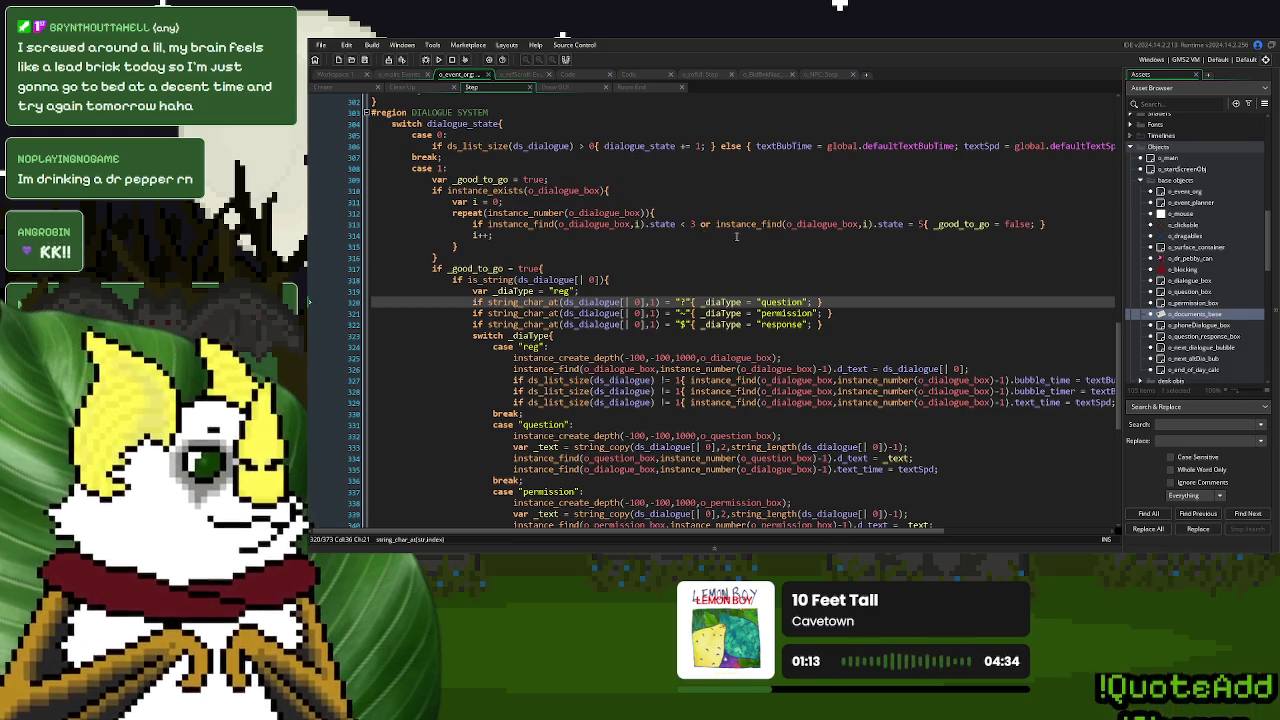
scroll(737, 237, up, 1)
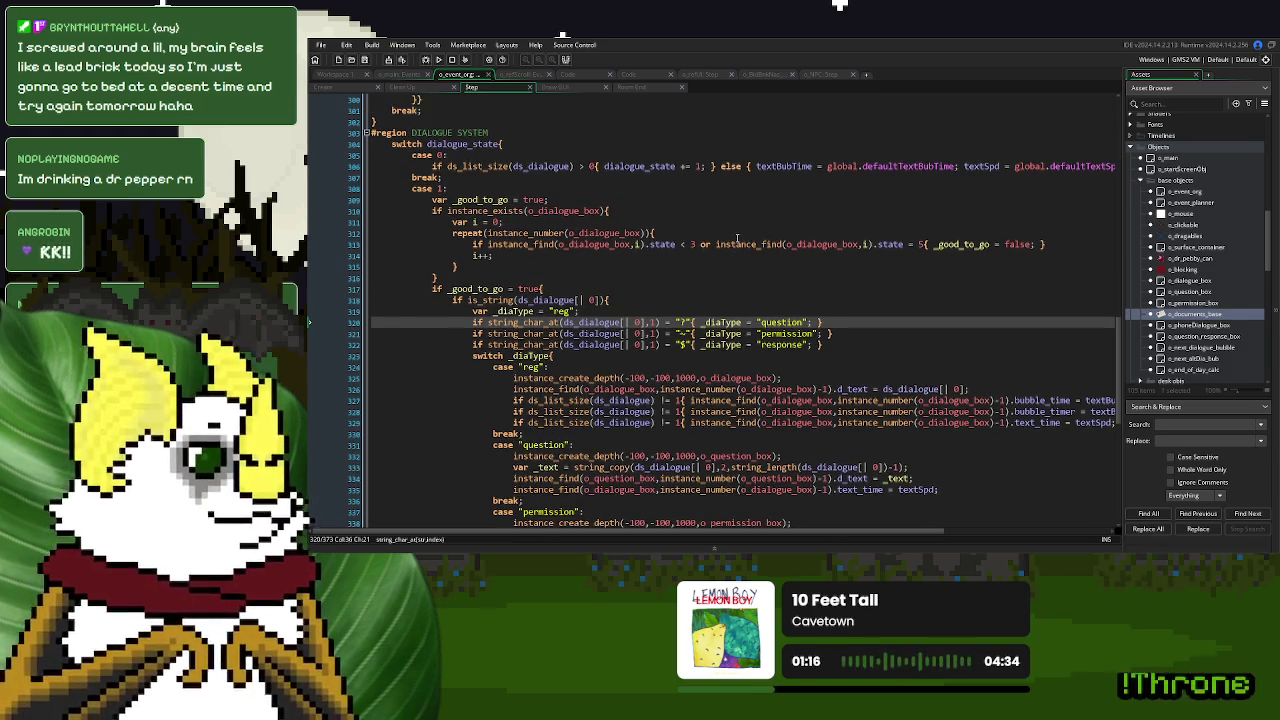
double_click(540, 166)
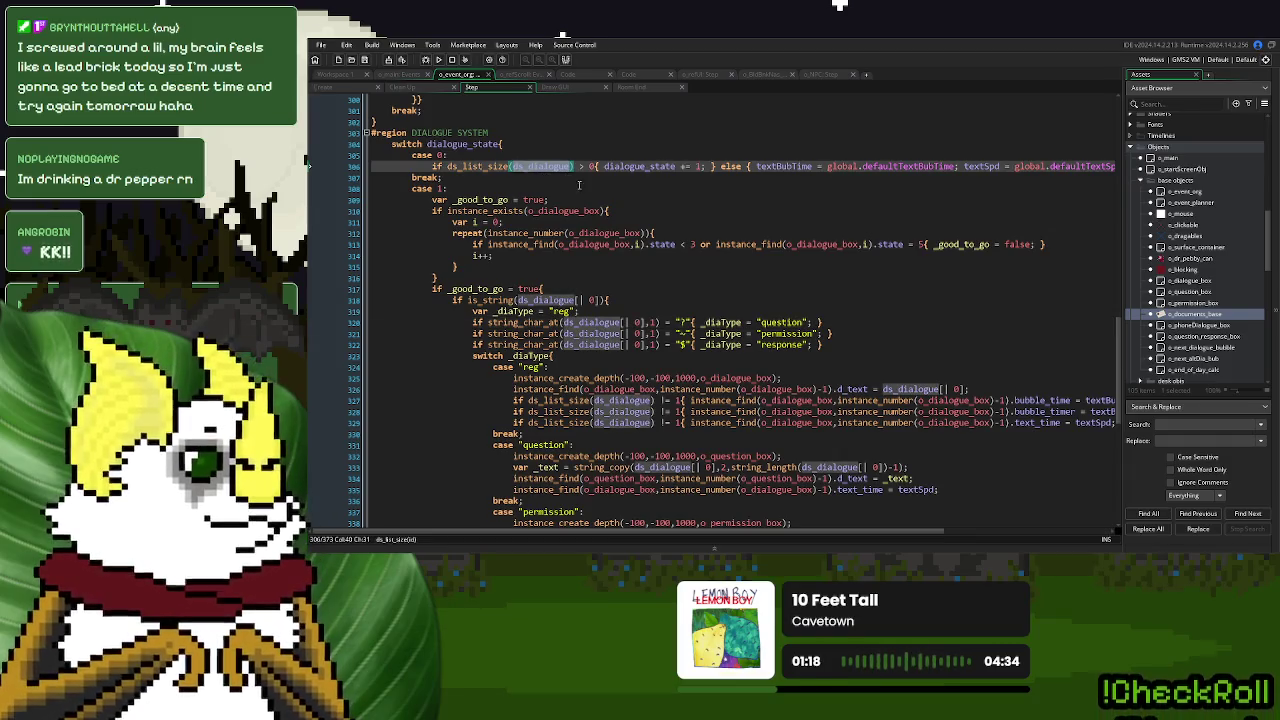
click(830, 76)
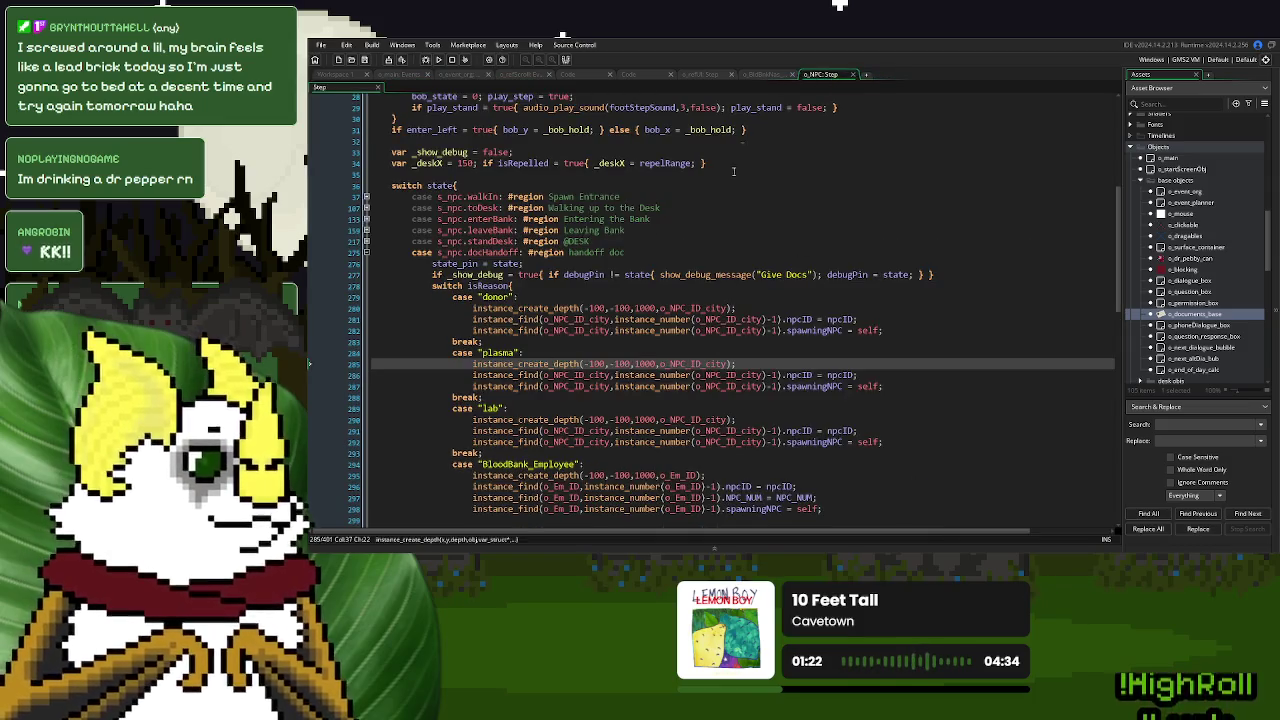
click(764, 77)
Replace the pasted wait loop with an if instance_exists(o_event_org) check.
click(488, 355)
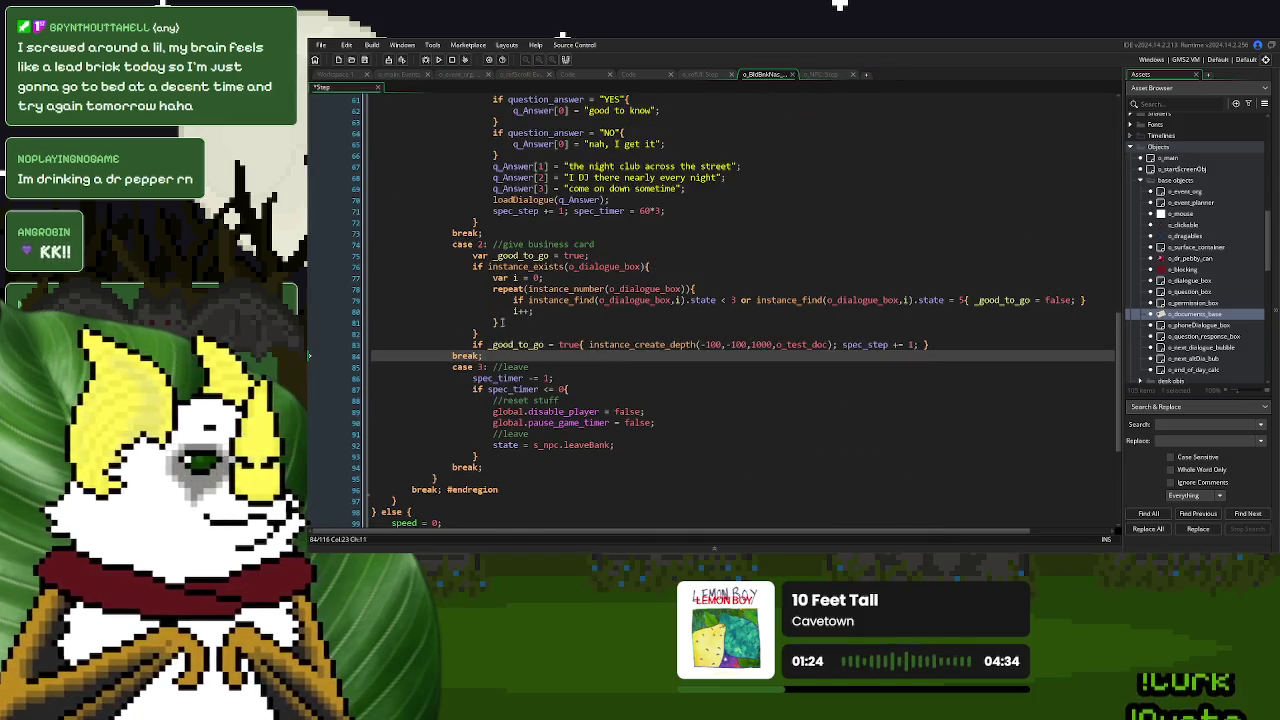
drag(490, 335, 476, 267)
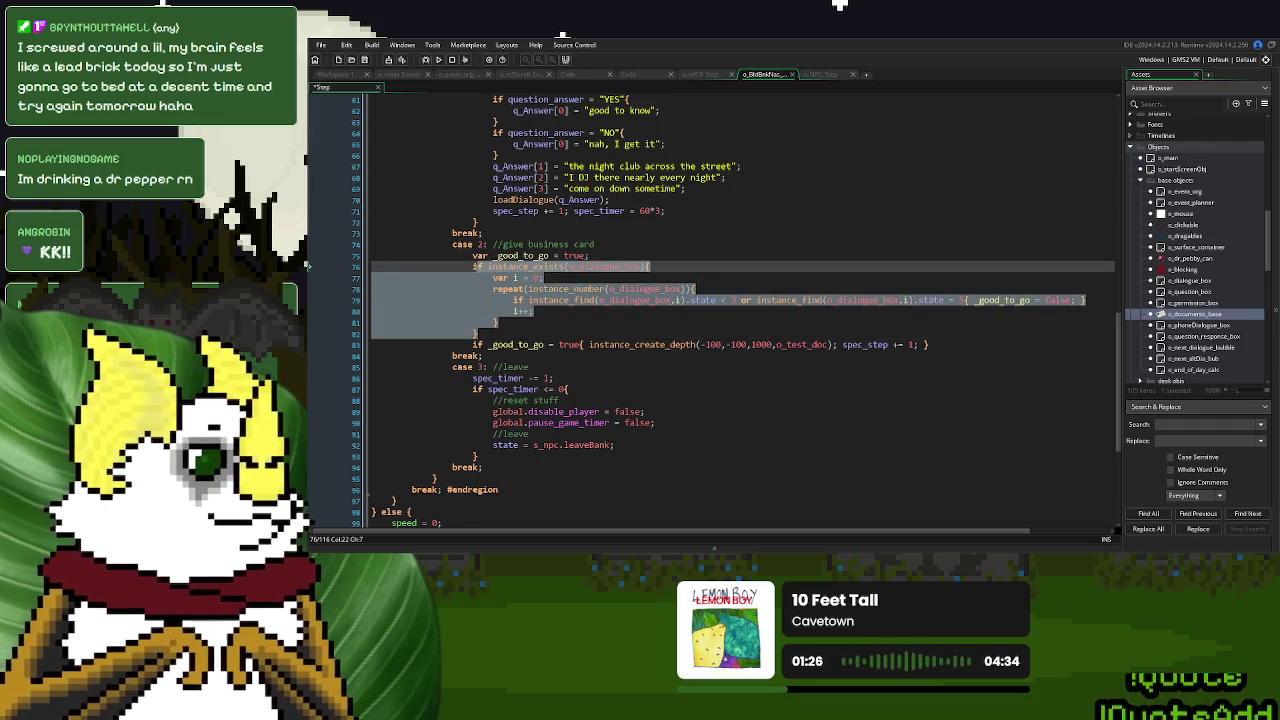
key(BackSpace)
text(if instance)
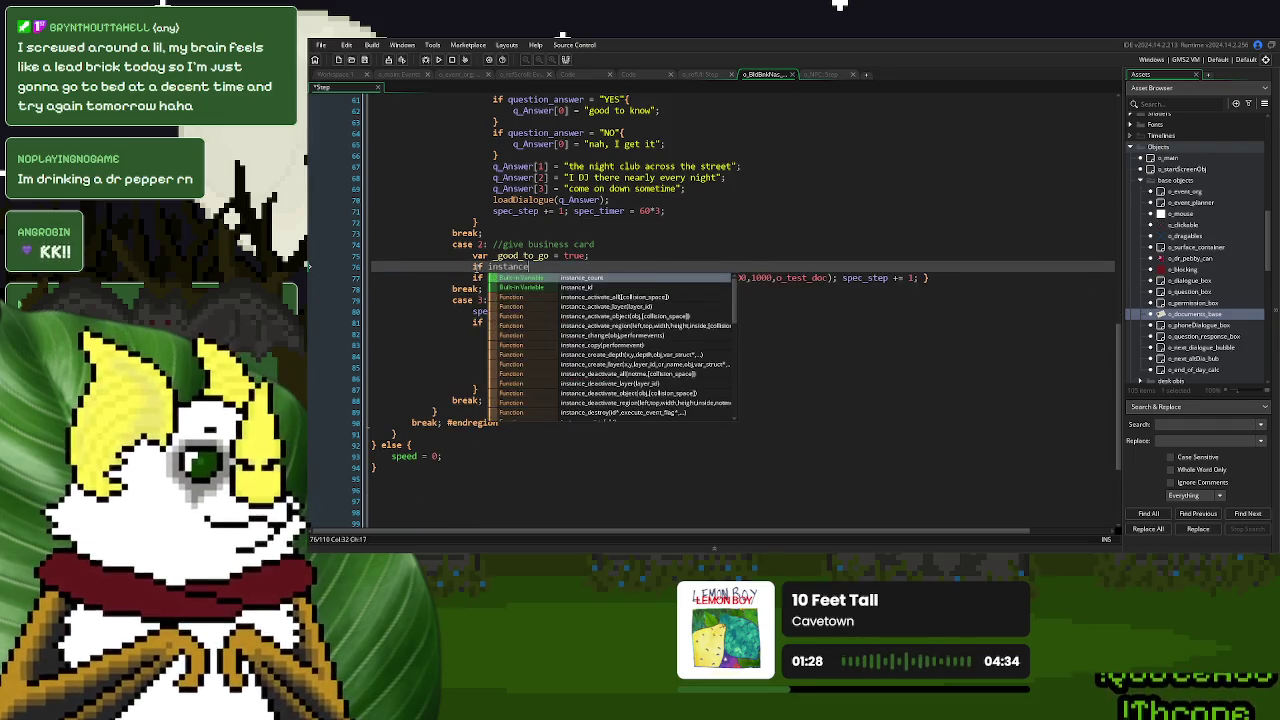
text(_exi)
key(Return)
text(o_even))
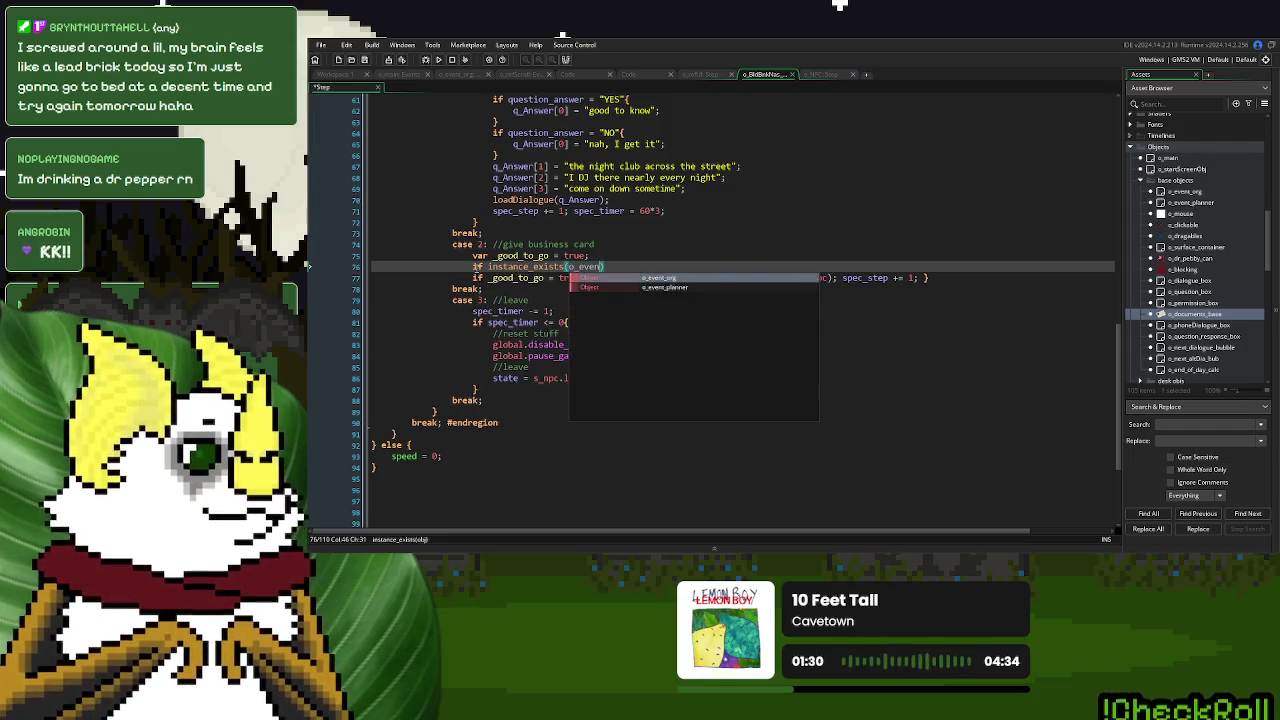
key(Return)
text(){)
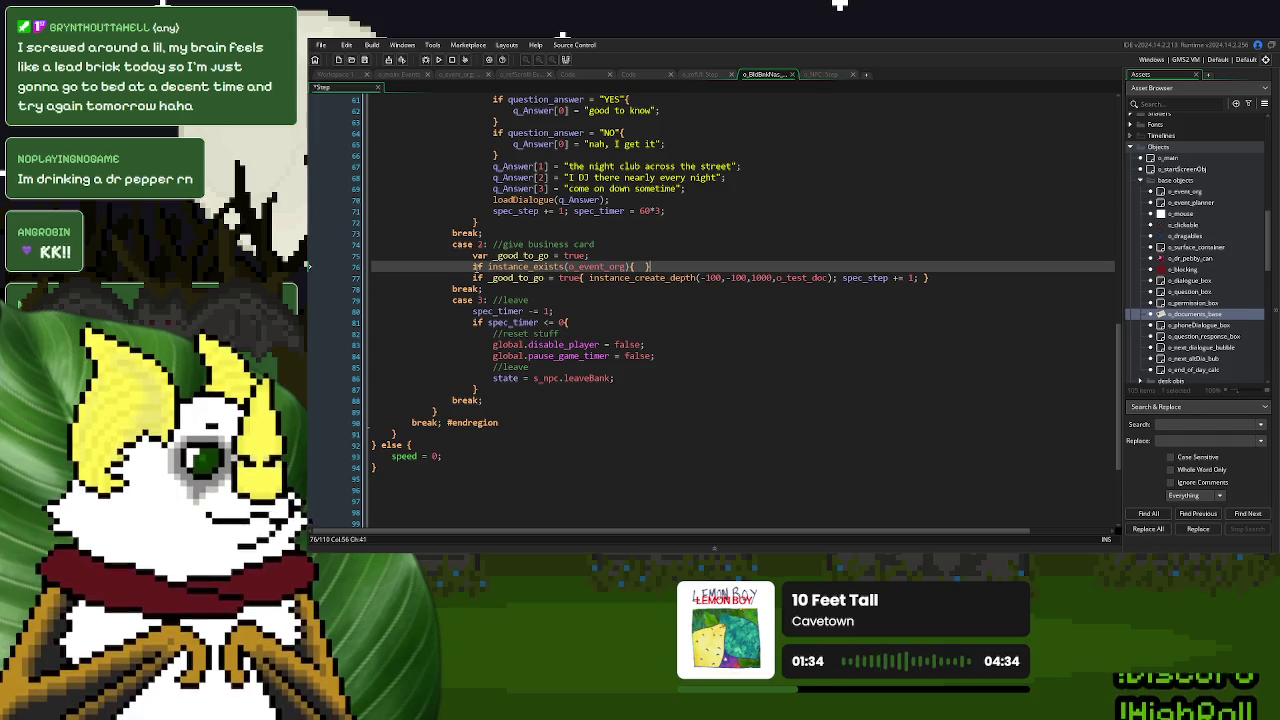
Inside that check, add the condition if ds_list_size(o_event_org.ds_dialogue) = 0.
key(Return)
key(Return)
key(Up)
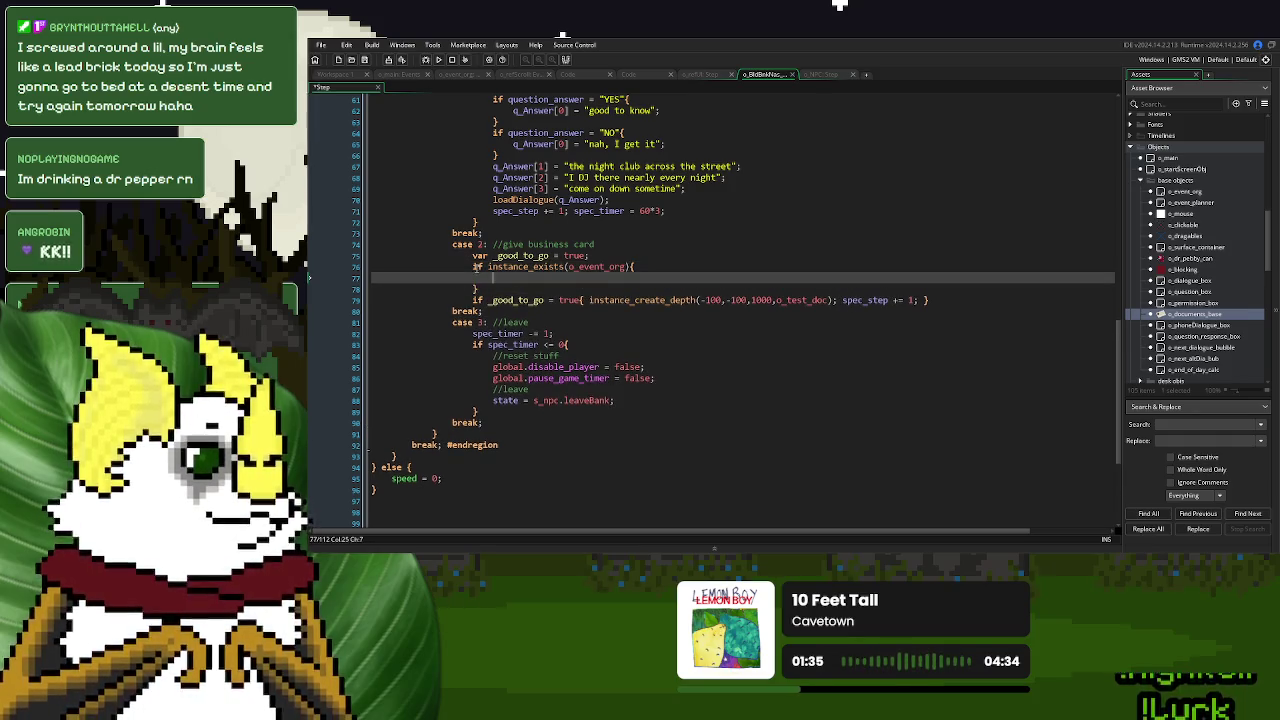
text(if o_)
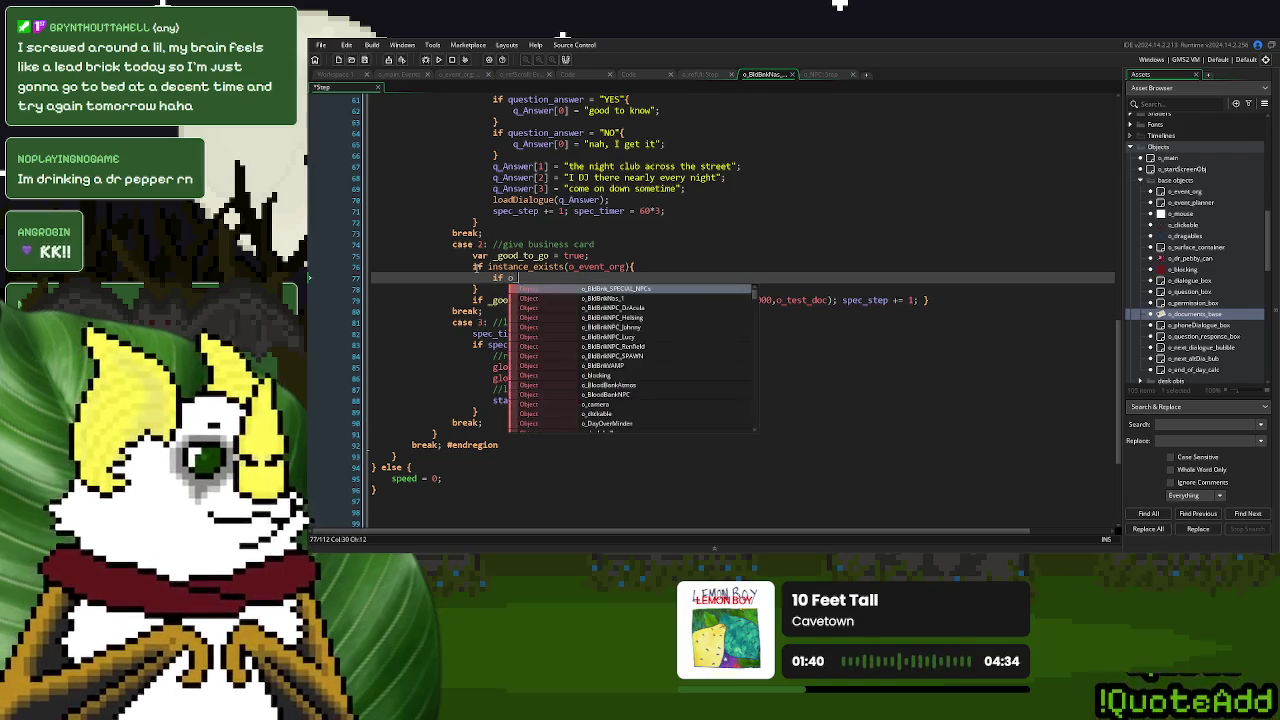
key(BackSpace)
text(ds_list_size(ds_dialogue))
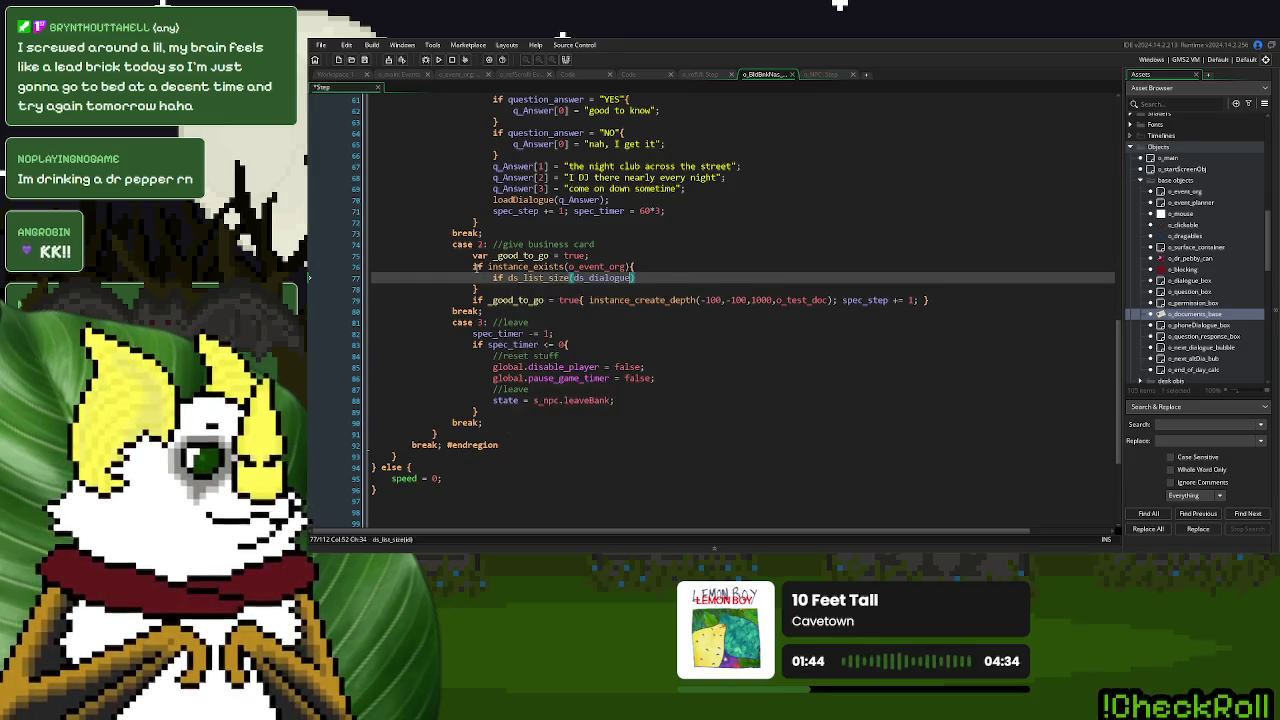
key(Up)
click(577, 278)
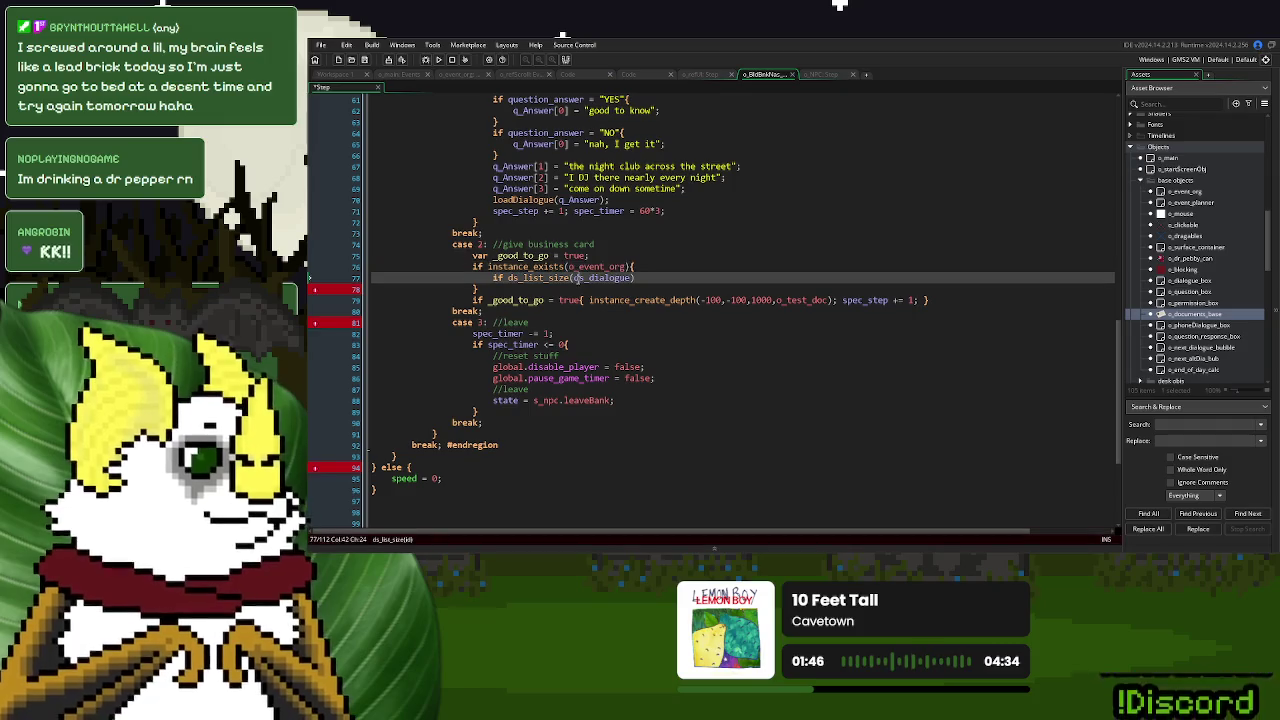
text(o_event_org.)
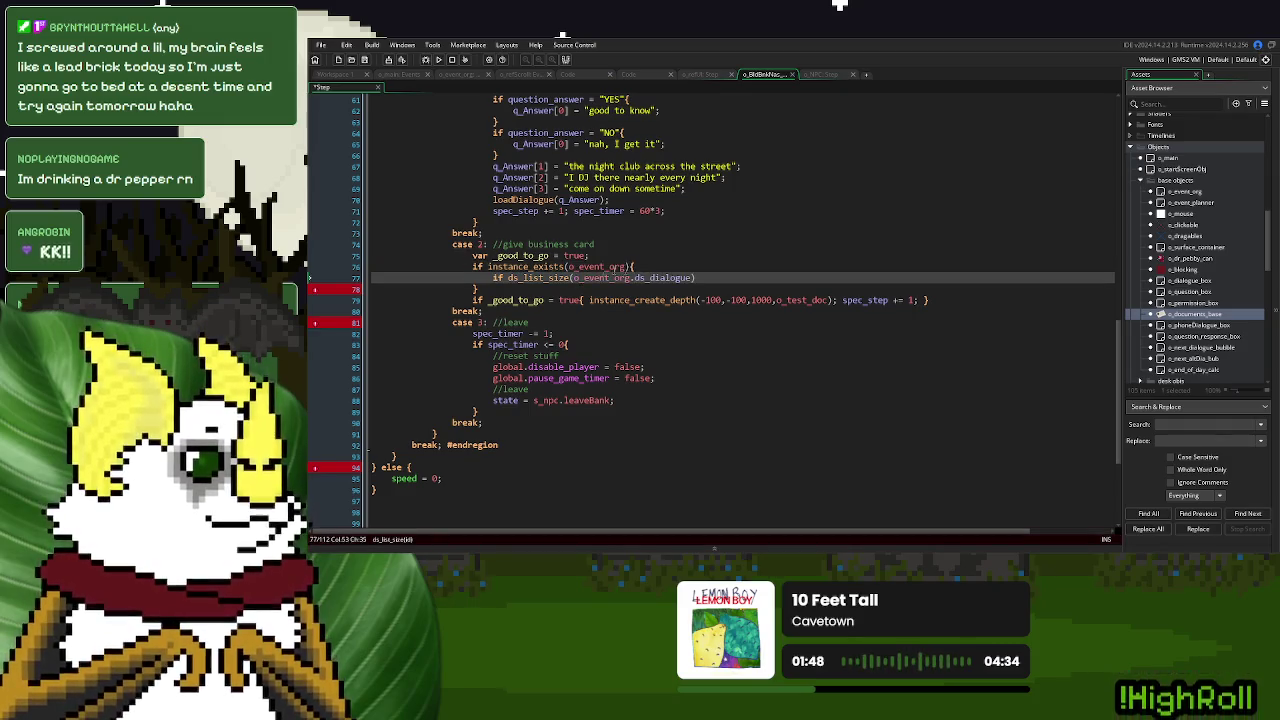
click(717, 276)
text(= 0{)
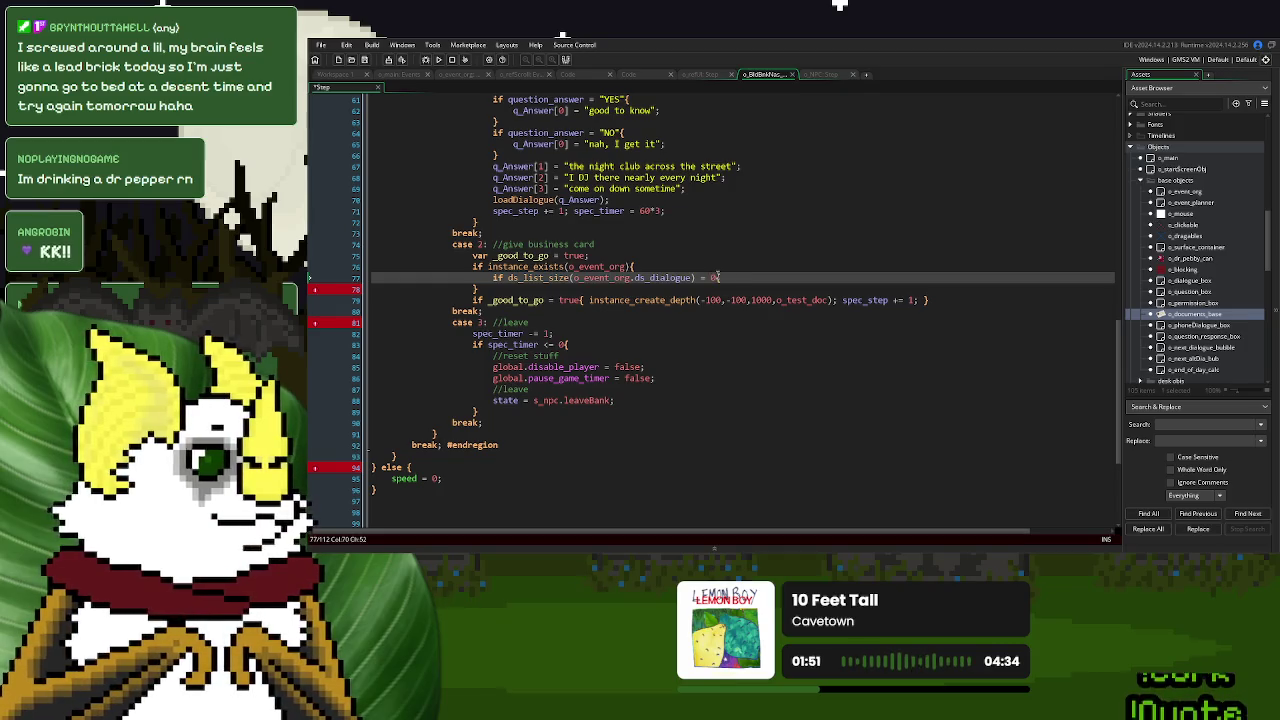
key(Return)
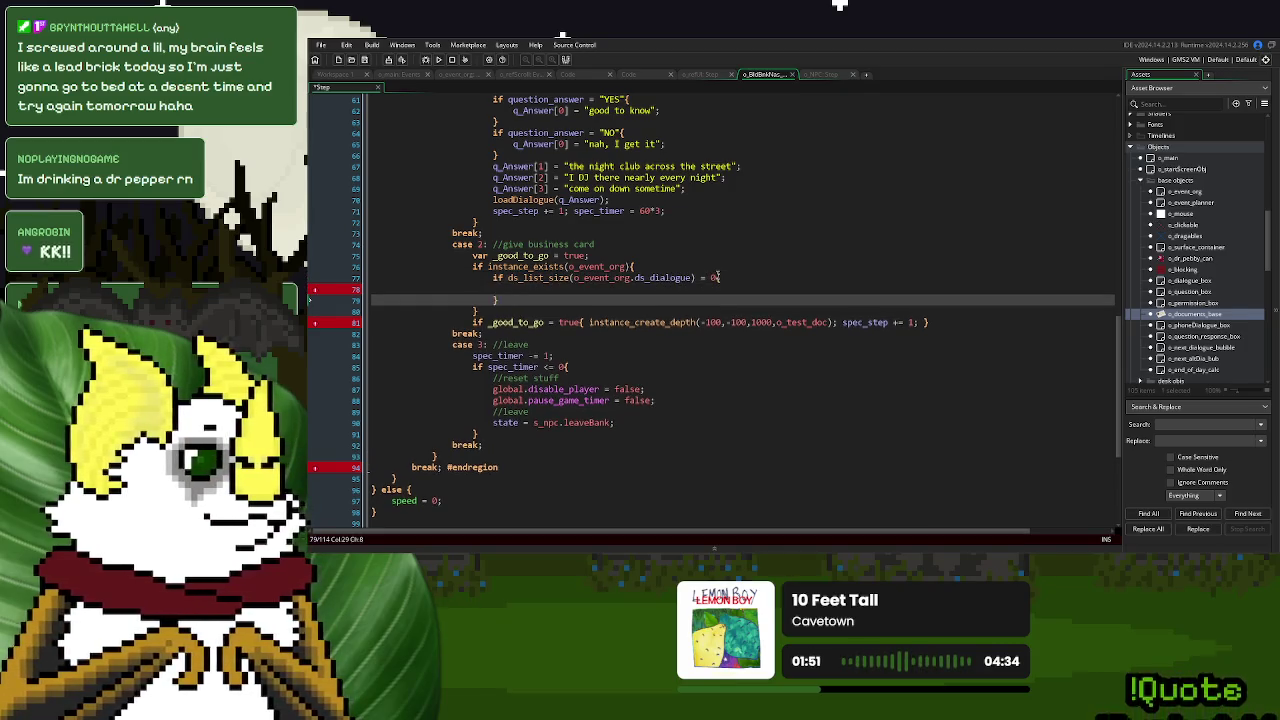
Set _good_to_go = false in that block, change the test to != 0, and run with F5.
double_click(520, 256)
key(ctrl+c)
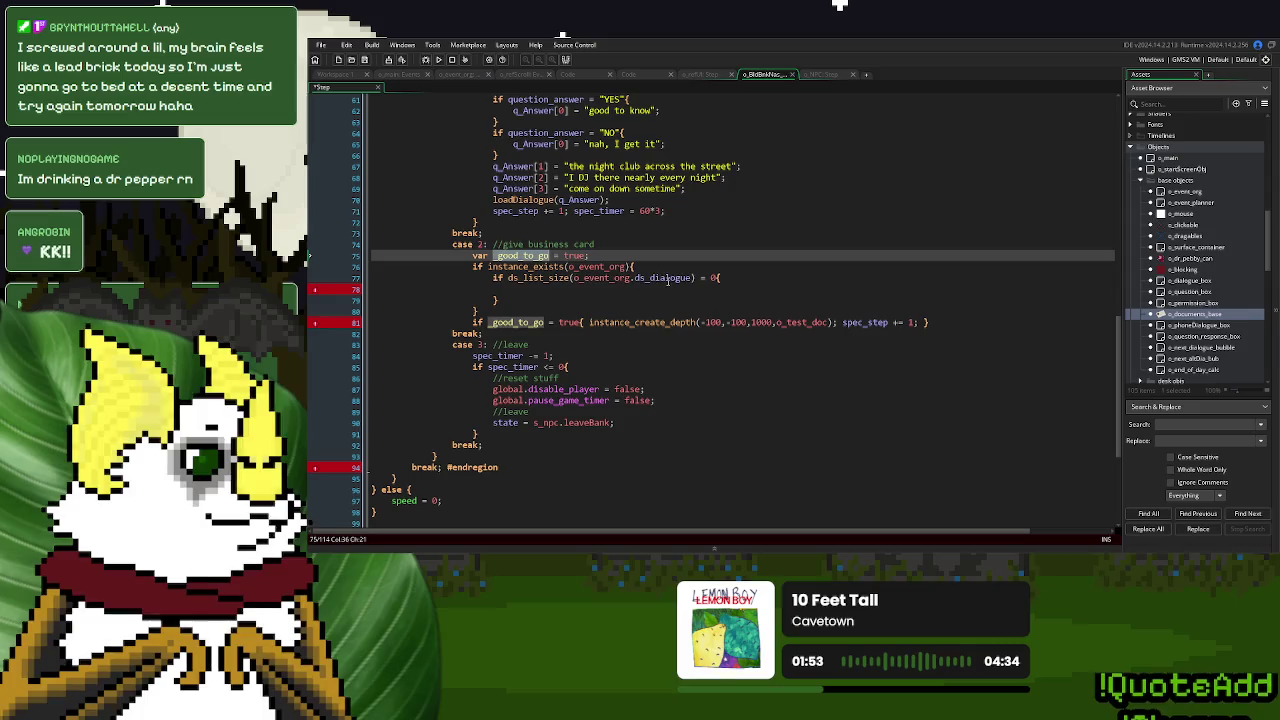
click(540, 289)
key(ctrl+v)
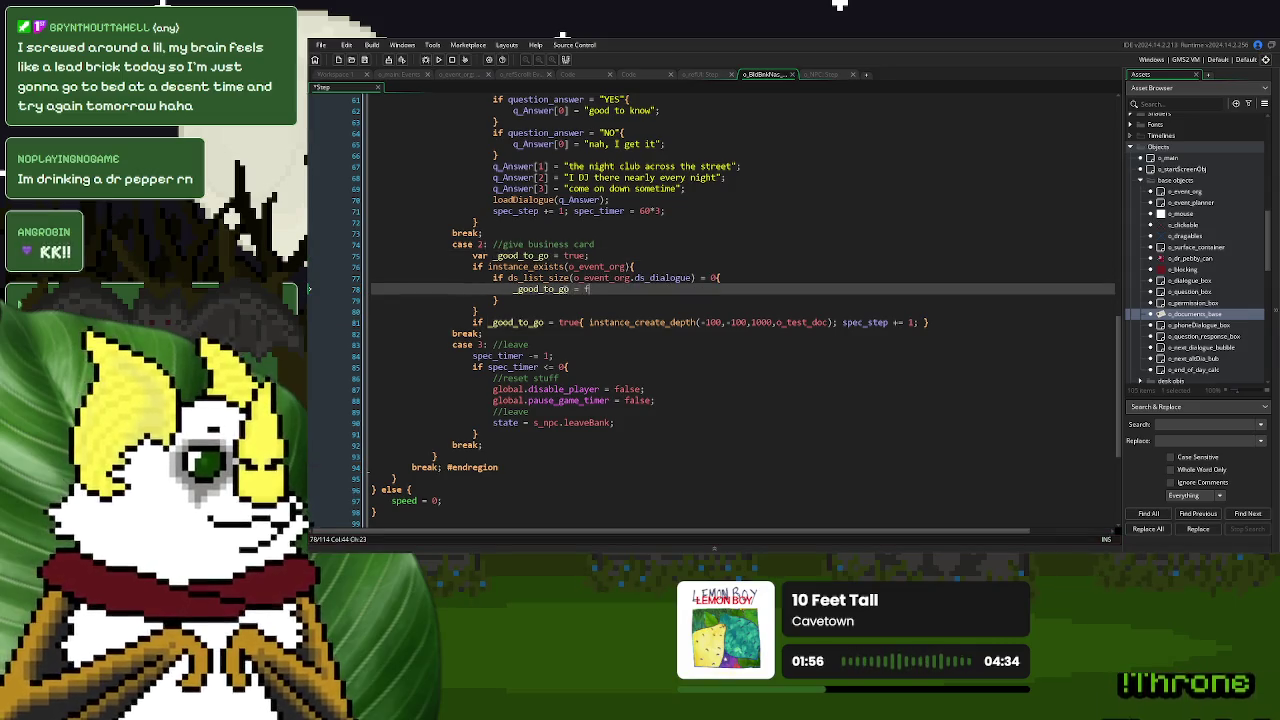
text(alse;)
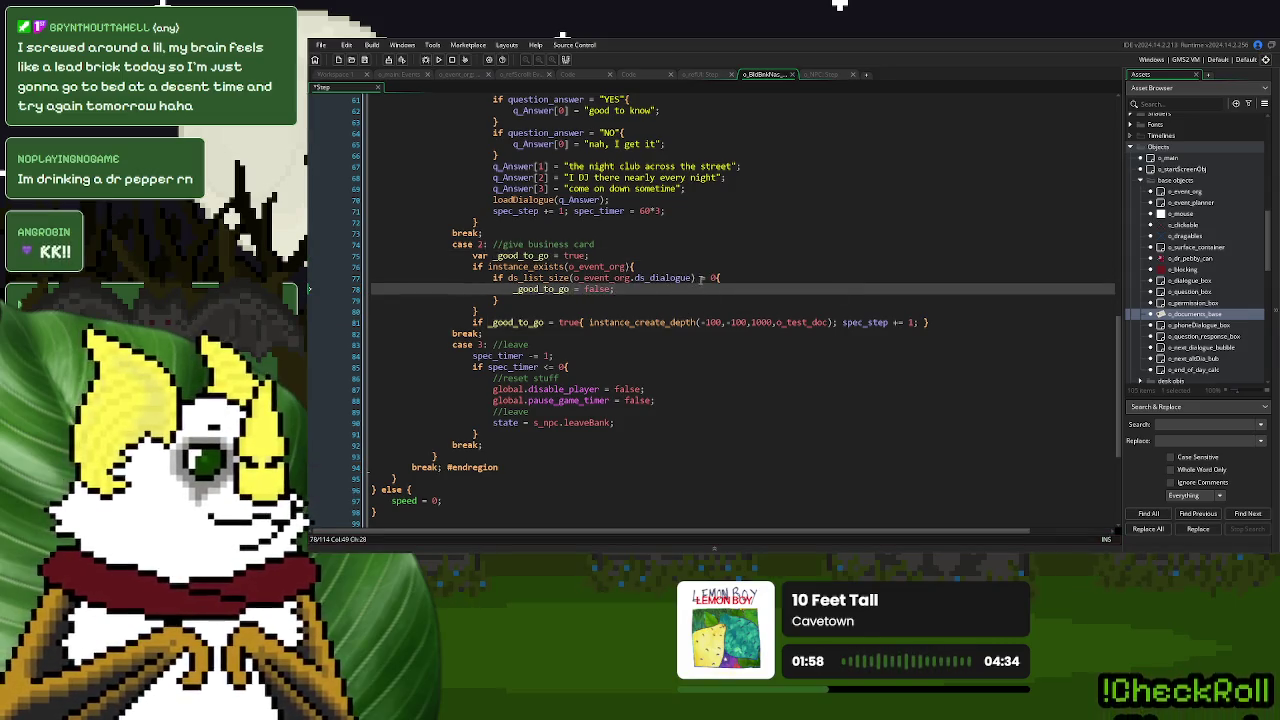
click(702, 278)
text(!)
key(Down)
key(Down)
key(Down)
key(F5)
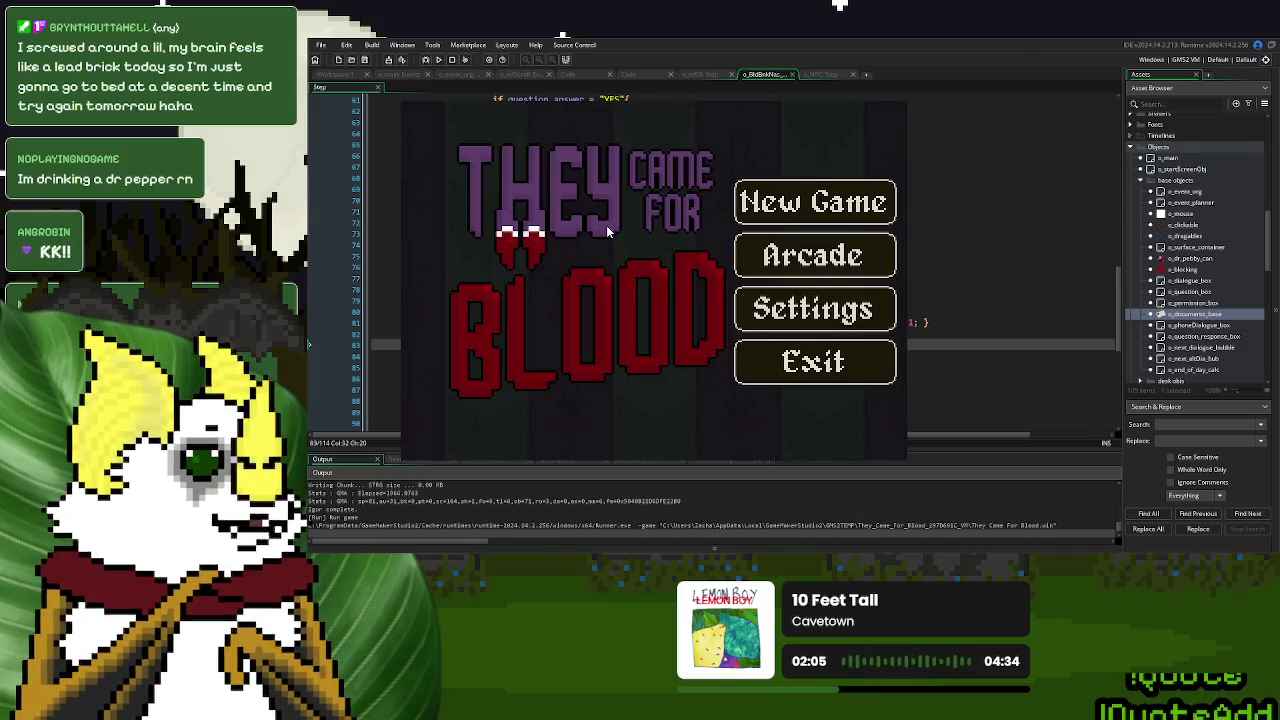
Start a new game, ring the desk bell, answer Yes, drag the green business card up, then quit.
click(814, 203)
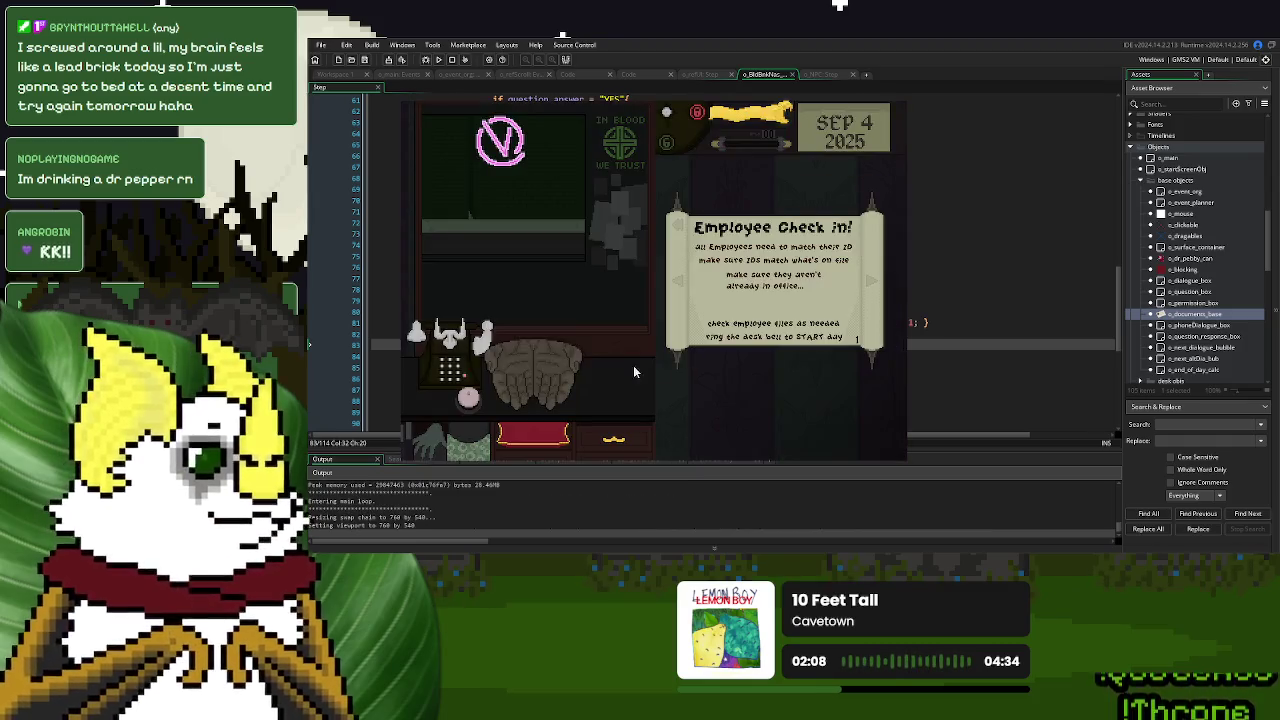
click(466, 400)
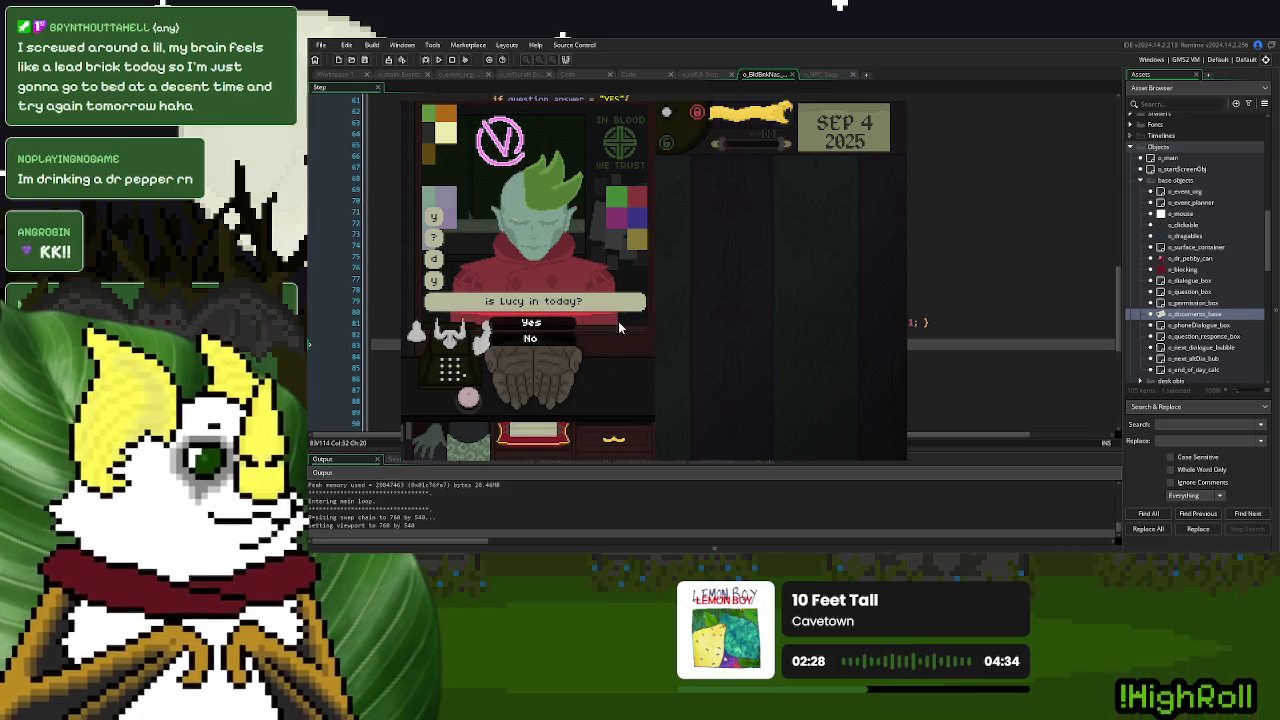
click(564, 324)
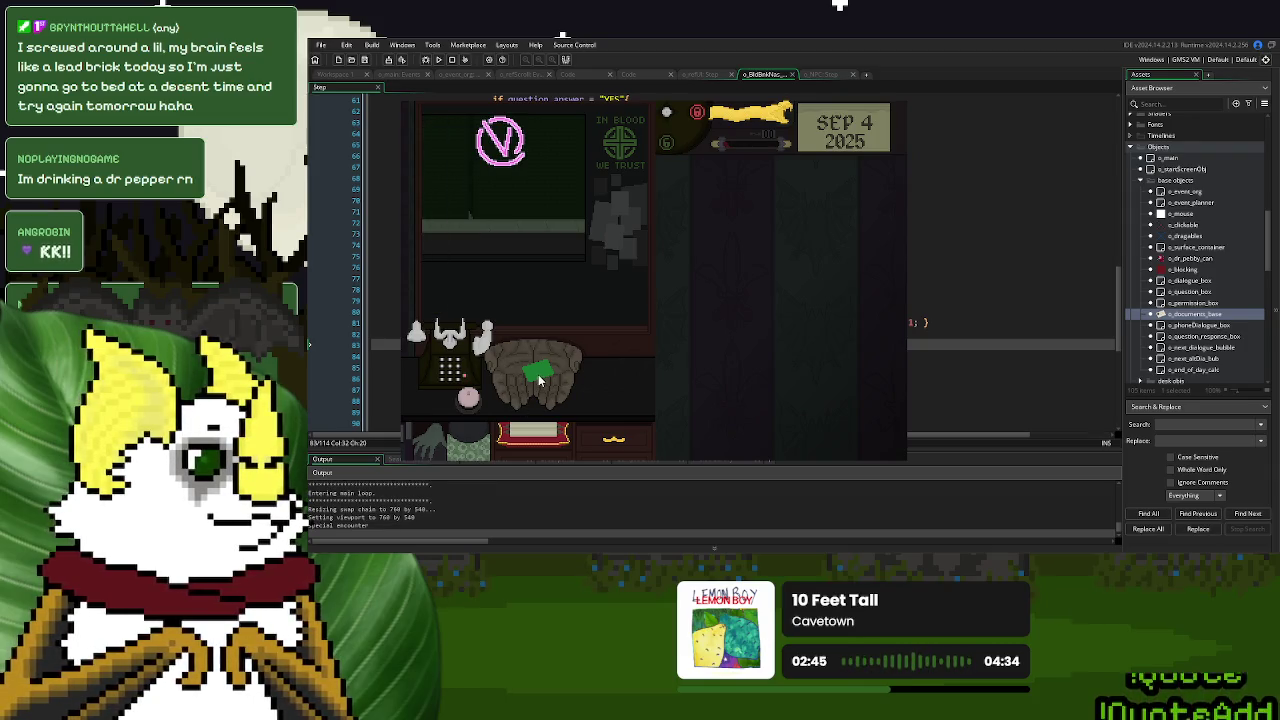
mouse_move(538, 378)
mouse_down()
mouse_move(778, 262)
mouse_move(830, 193)
mouse_move(839, 223)
mouse_move(725, 432)
mouse_move(476, 452)
mouse_move(475, 428)
mouse_move(529, 429)
mouse_move(766, 345)
mouse_move(628, 378)
mouse_move(706, 211)
mouse_move(694, 379)
mouse_move(636, 447)
mouse_move(549, 437)
mouse_move(552, 404)
mouse_move(726, 299)
mouse_up()
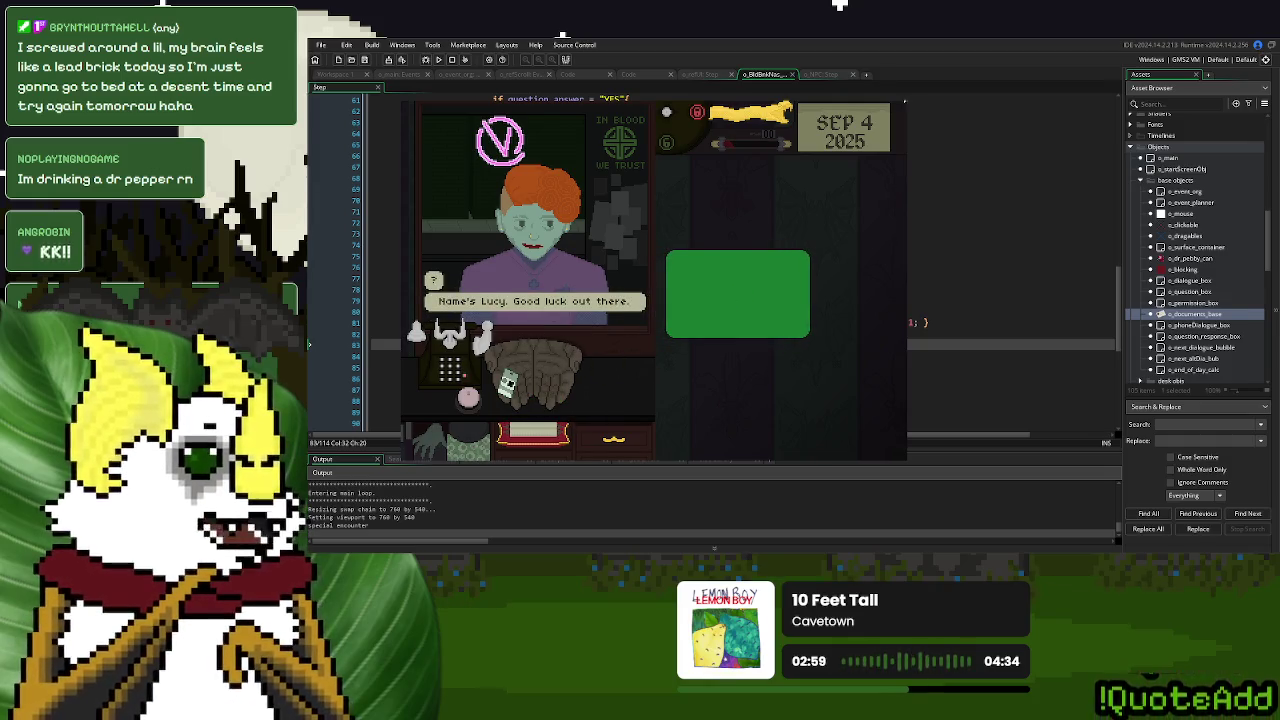
key(Escape)
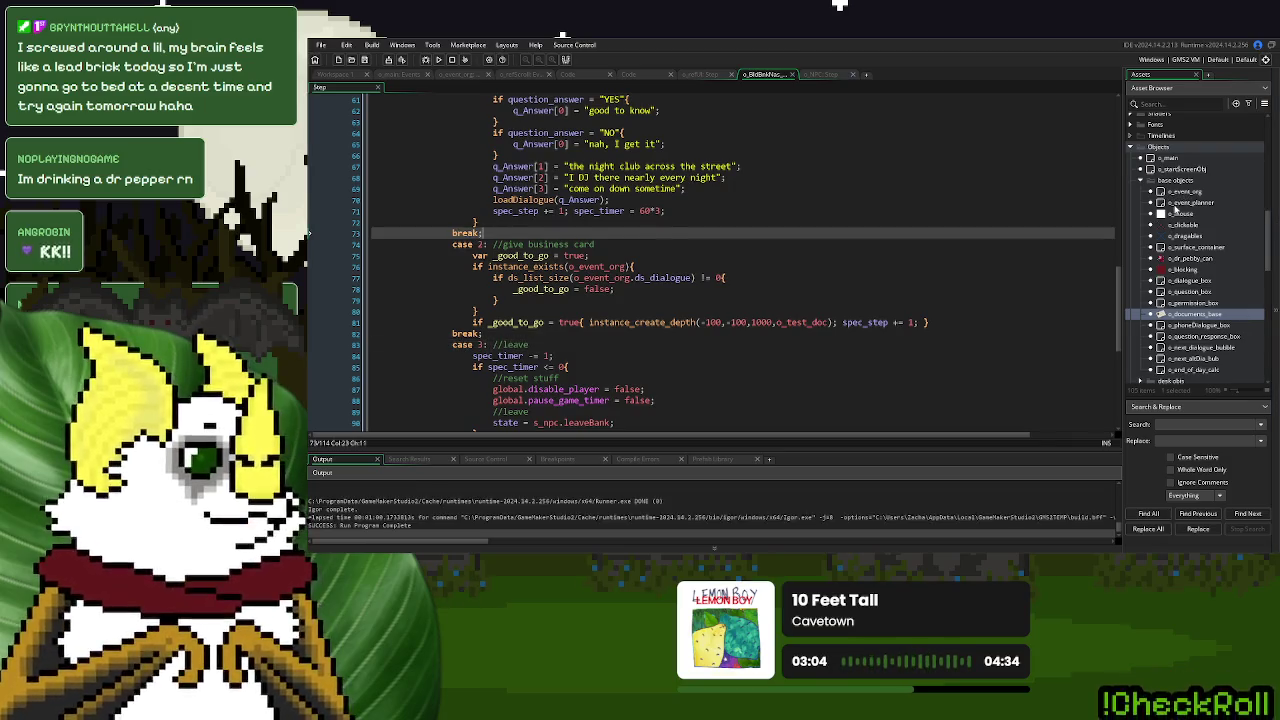
Open o_documents_base, then close all windows in the workspace.
double_click(1190, 314)
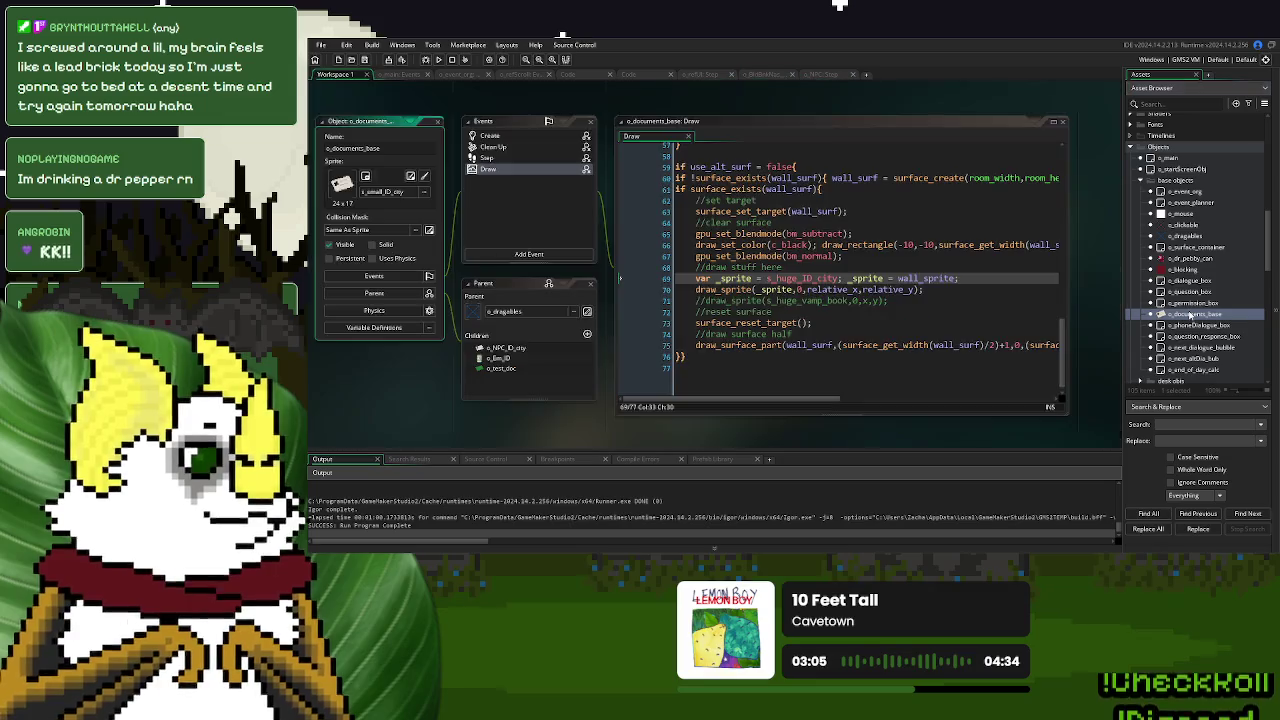
click(1057, 124)
click(330, 77)
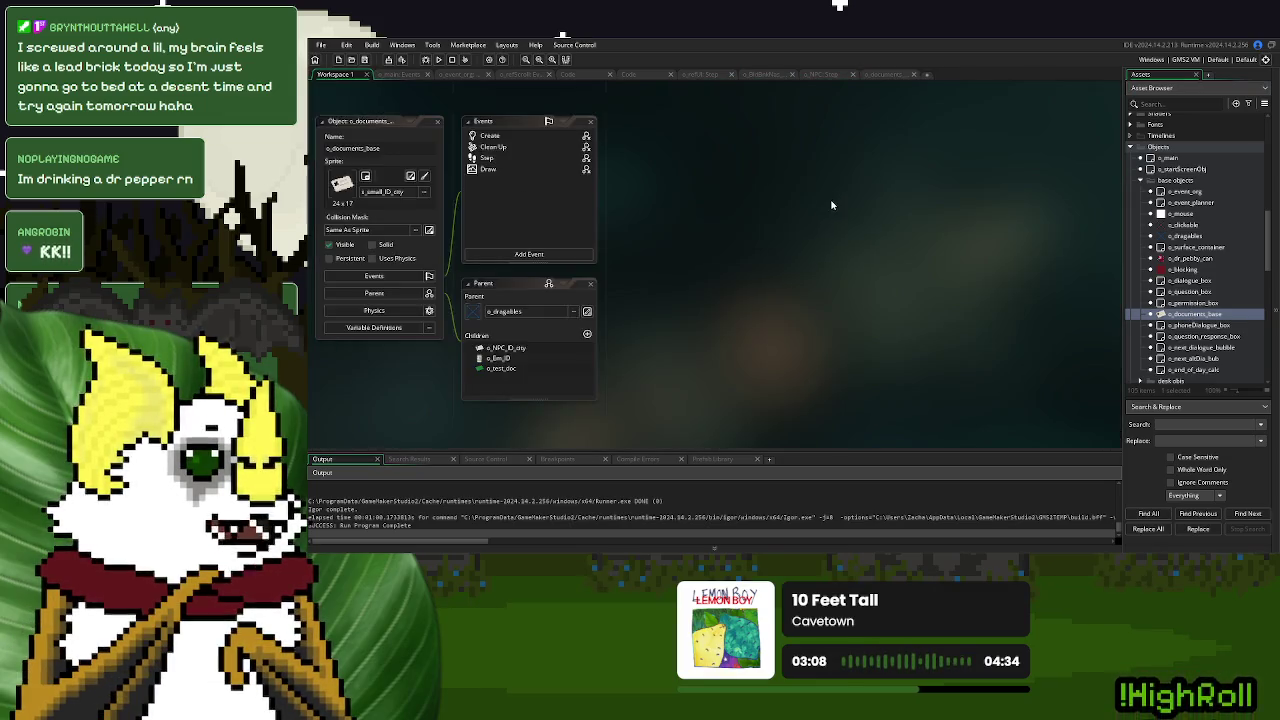
right_click(833, 203)
mouse_move(858, 214)
click(940, 289)
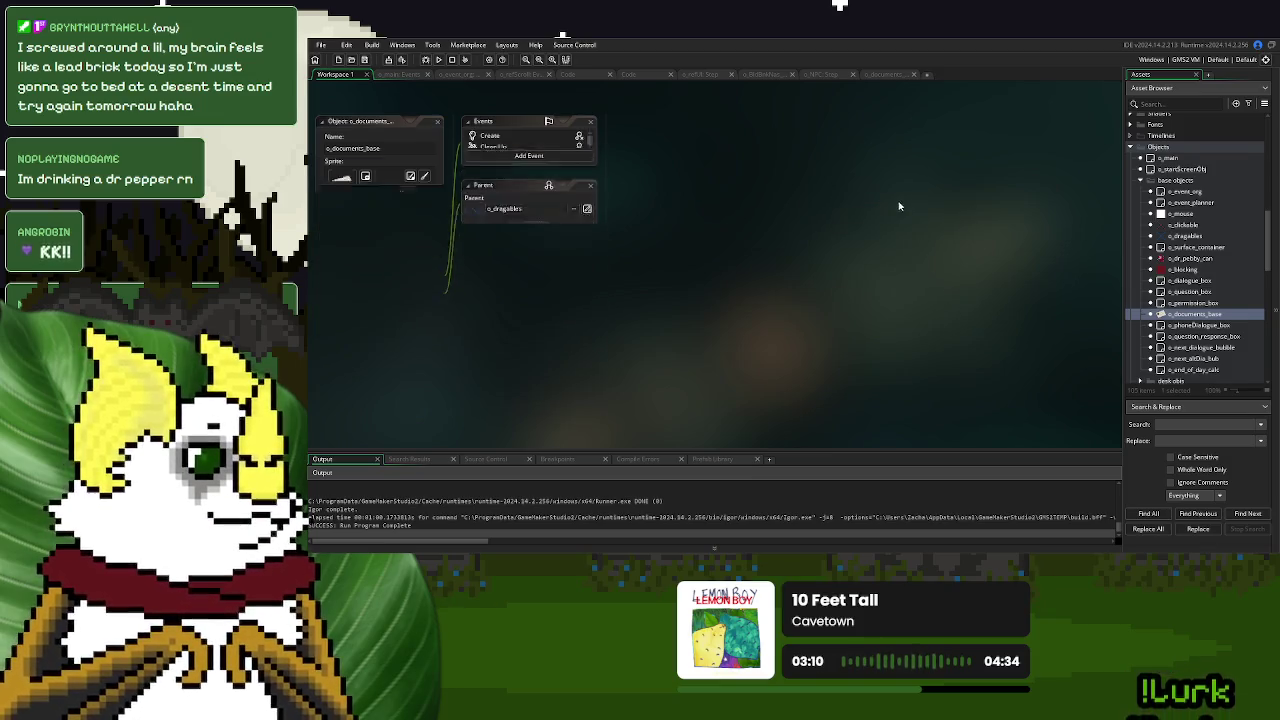
Reopen o_documents_base, open its Create, Clean Up, Step and Draw events, and maximise the Draw code.
double_click(1205, 315)
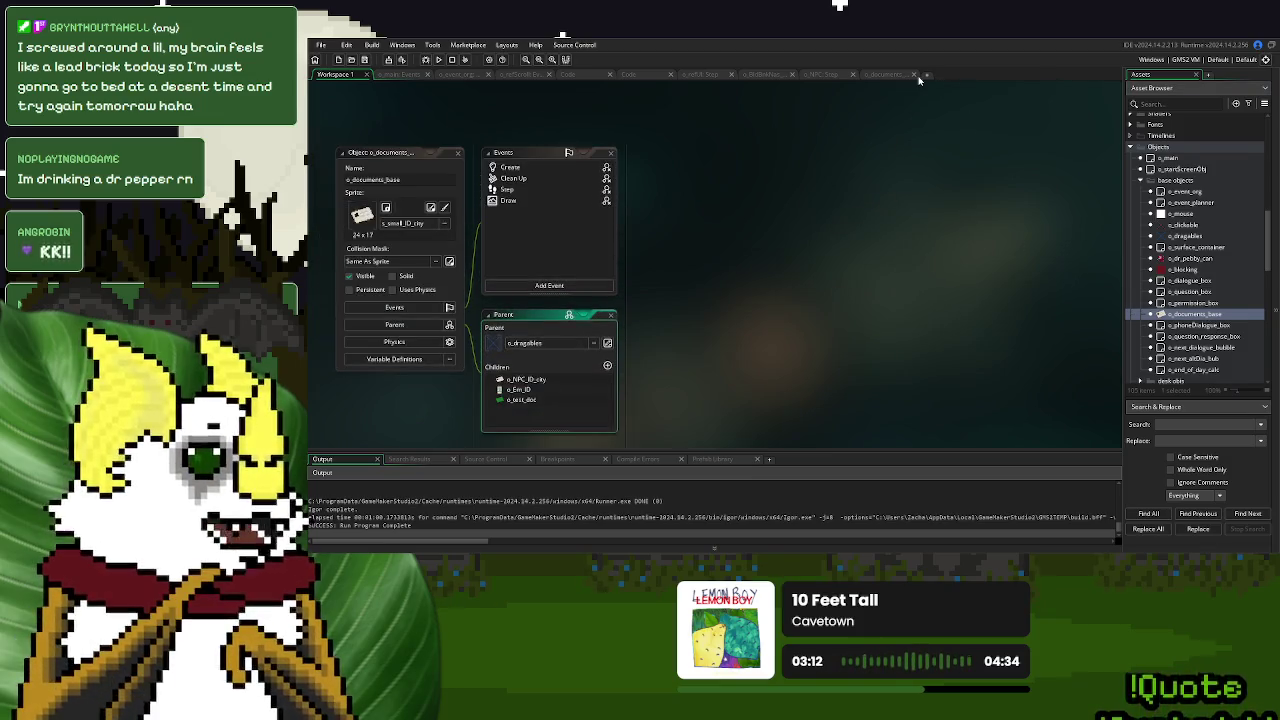
double_click(516, 168)
double_click(512, 178)
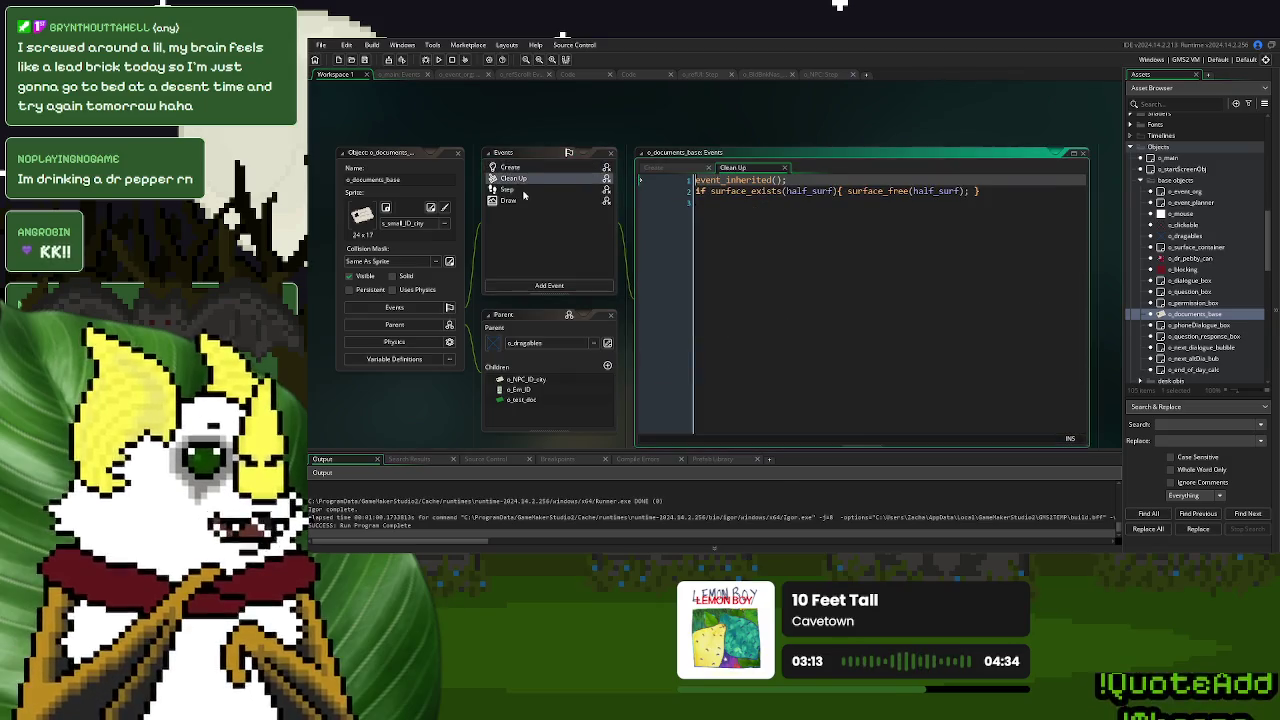
double_click(509, 189)
double_click(509, 200)
click(824, 170)
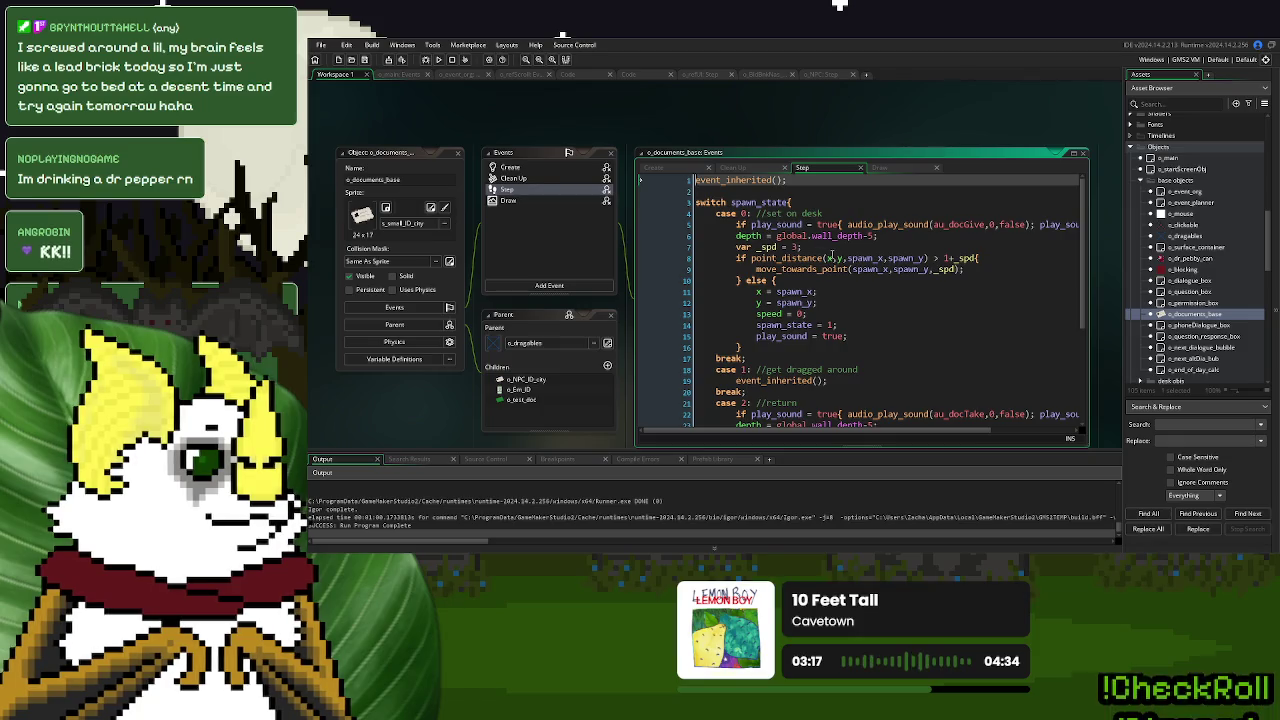
scroll(831, 255, down, 3)
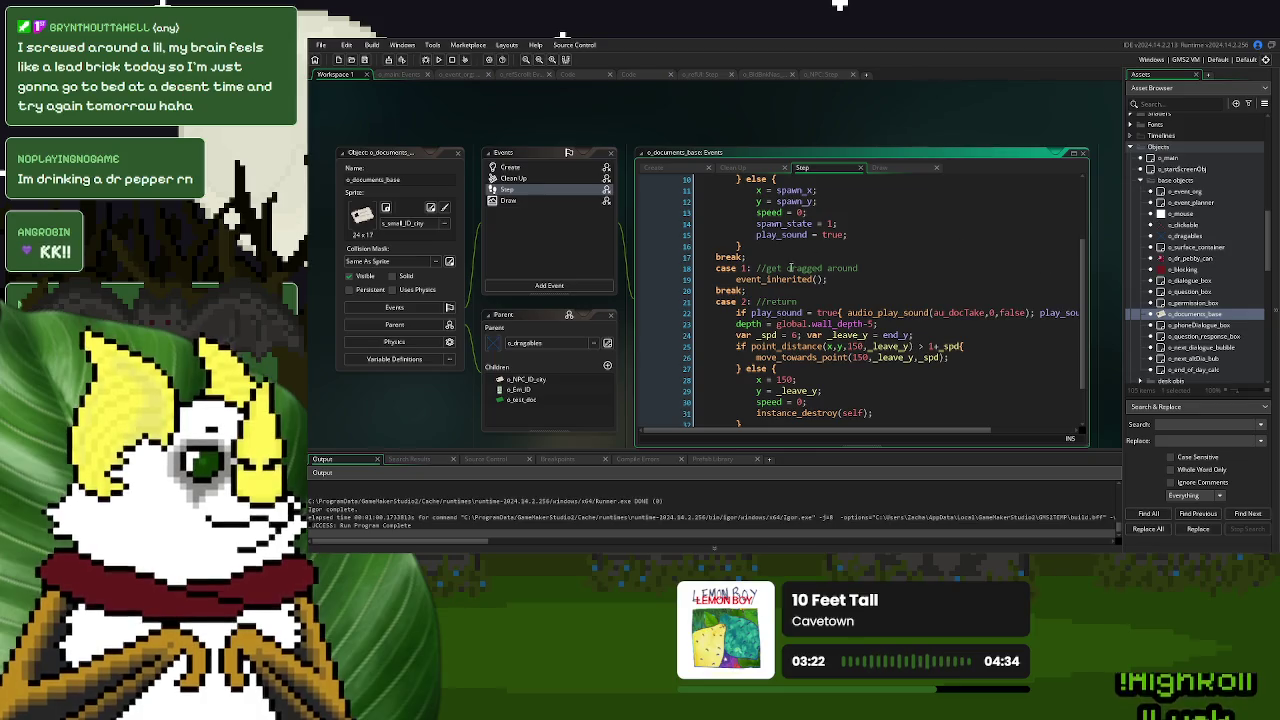
click(895, 170)
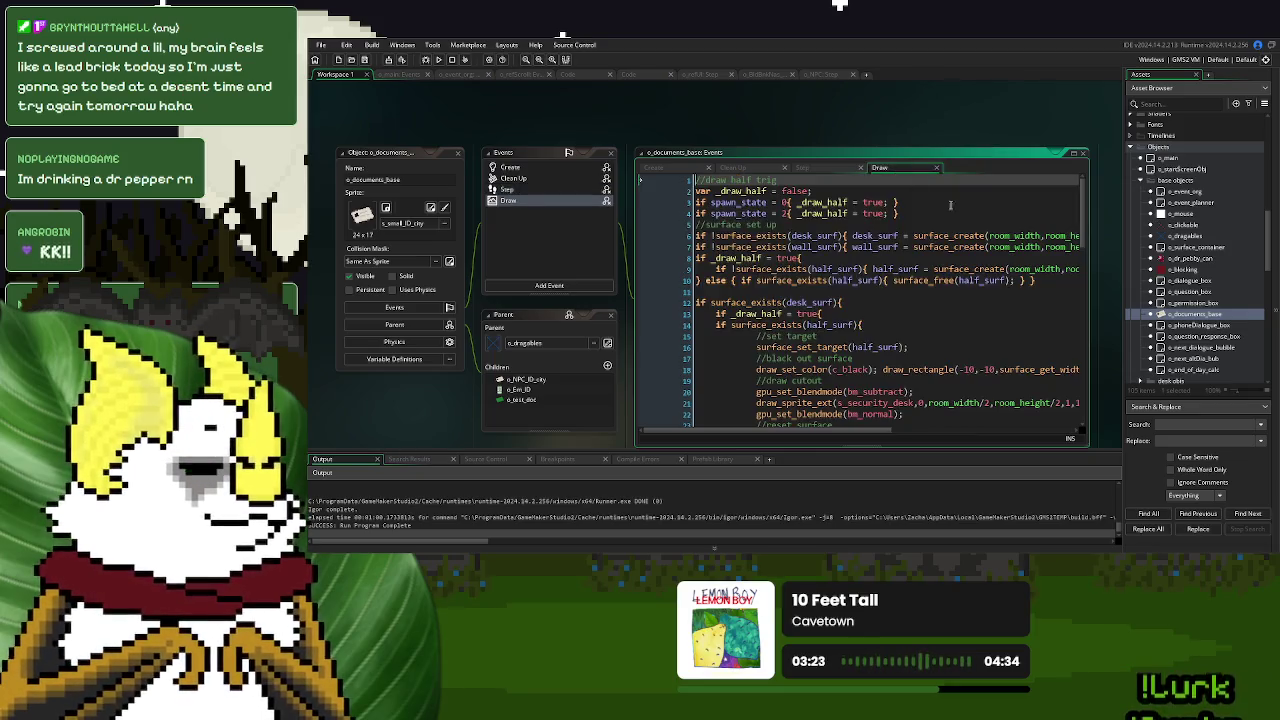
click(1073, 153)
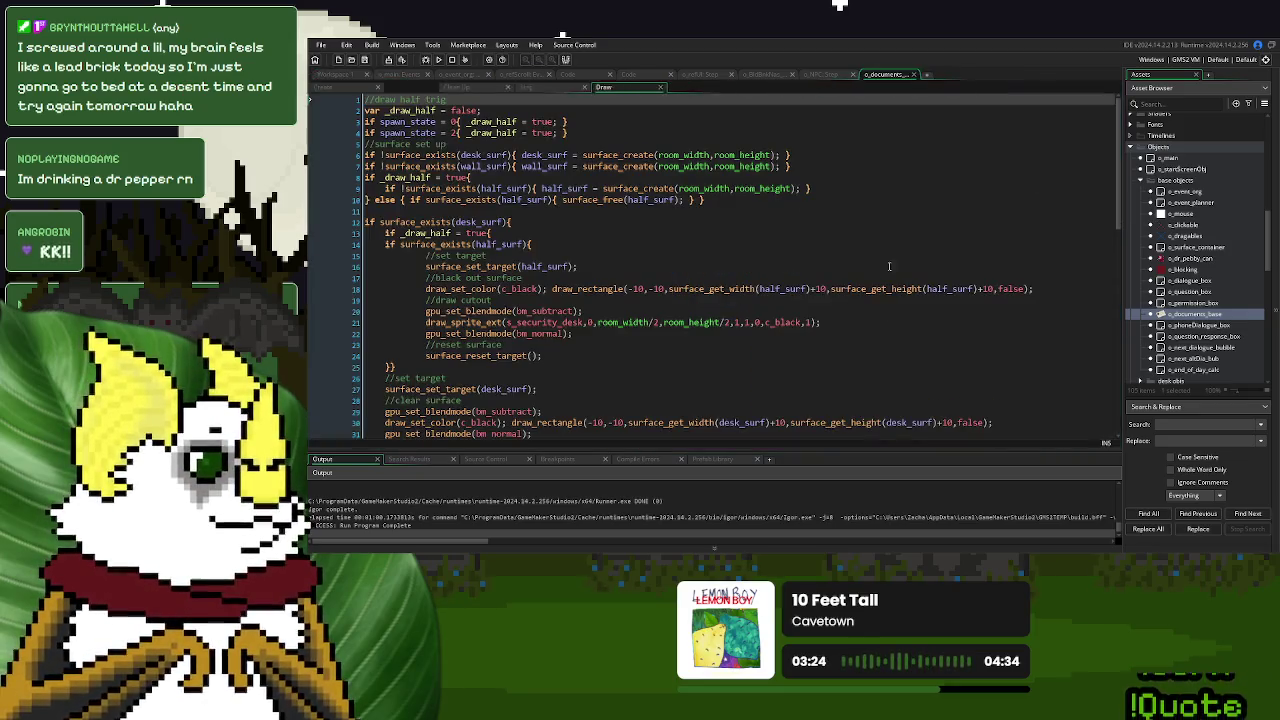
click(1141, 181)
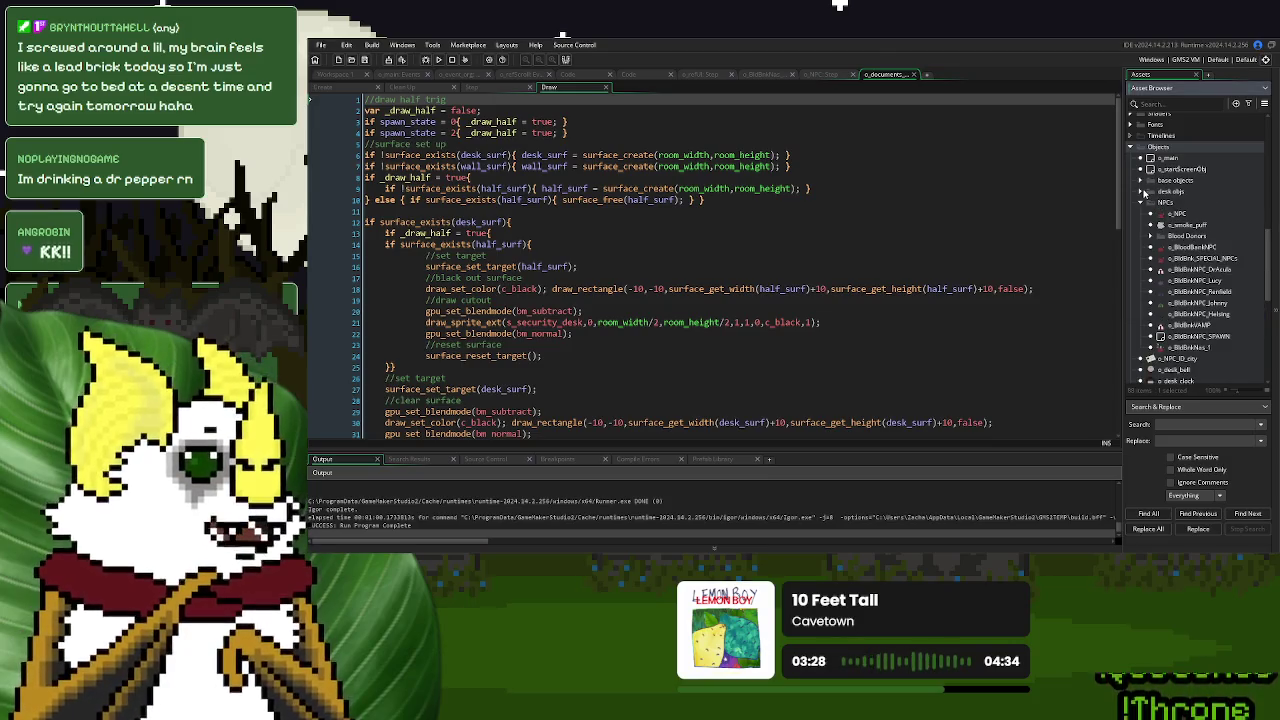
click(1141, 181)
scroll(1172, 300, down, 2)
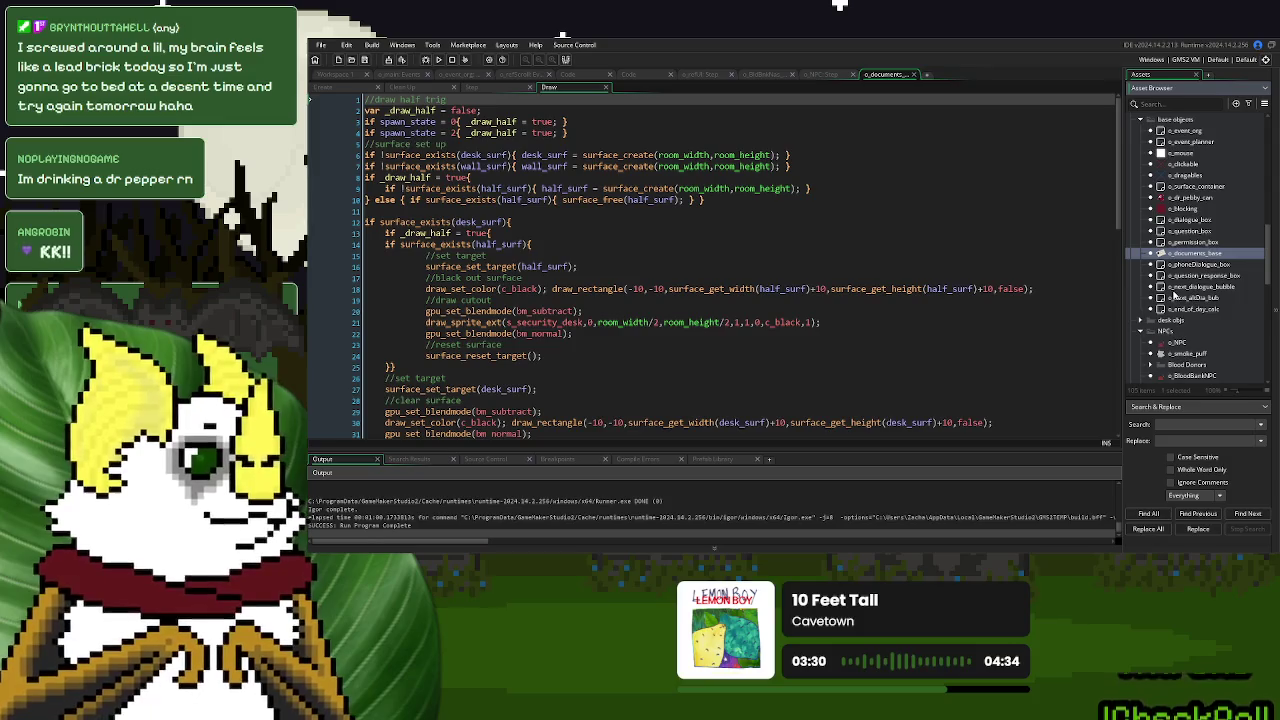
scroll(1172, 295, down, 8)
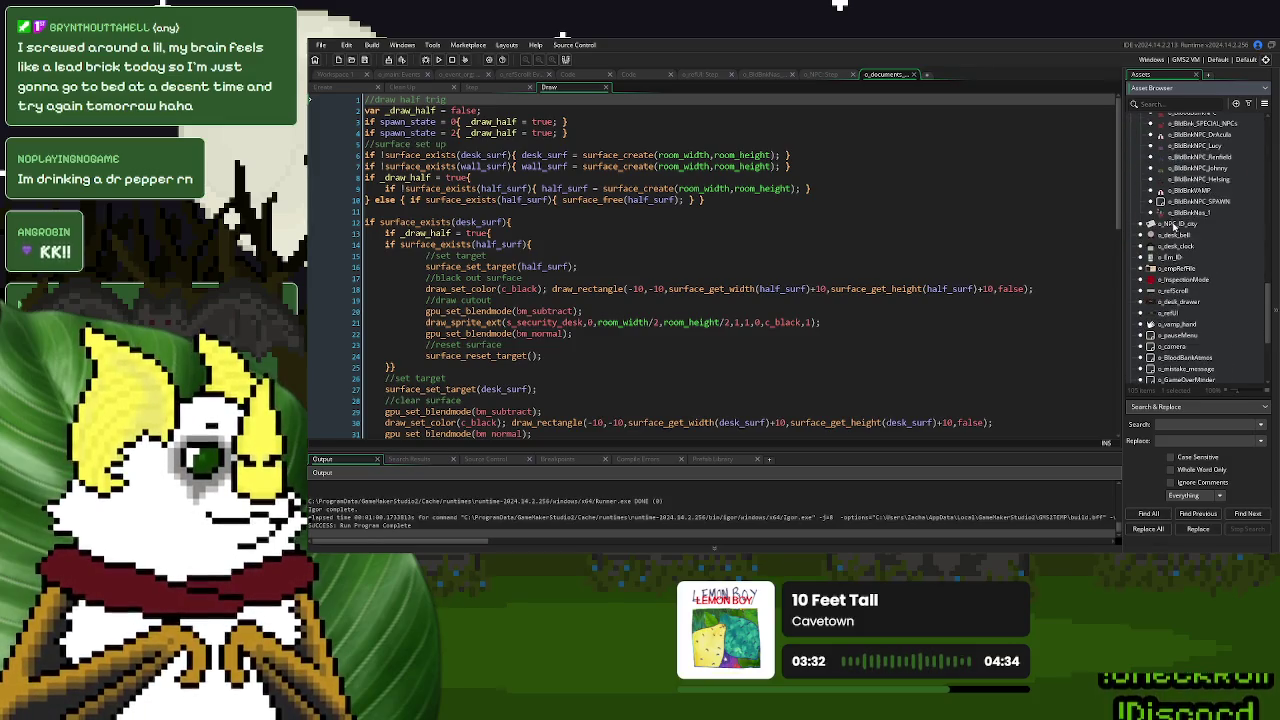
double_click(1165, 225)
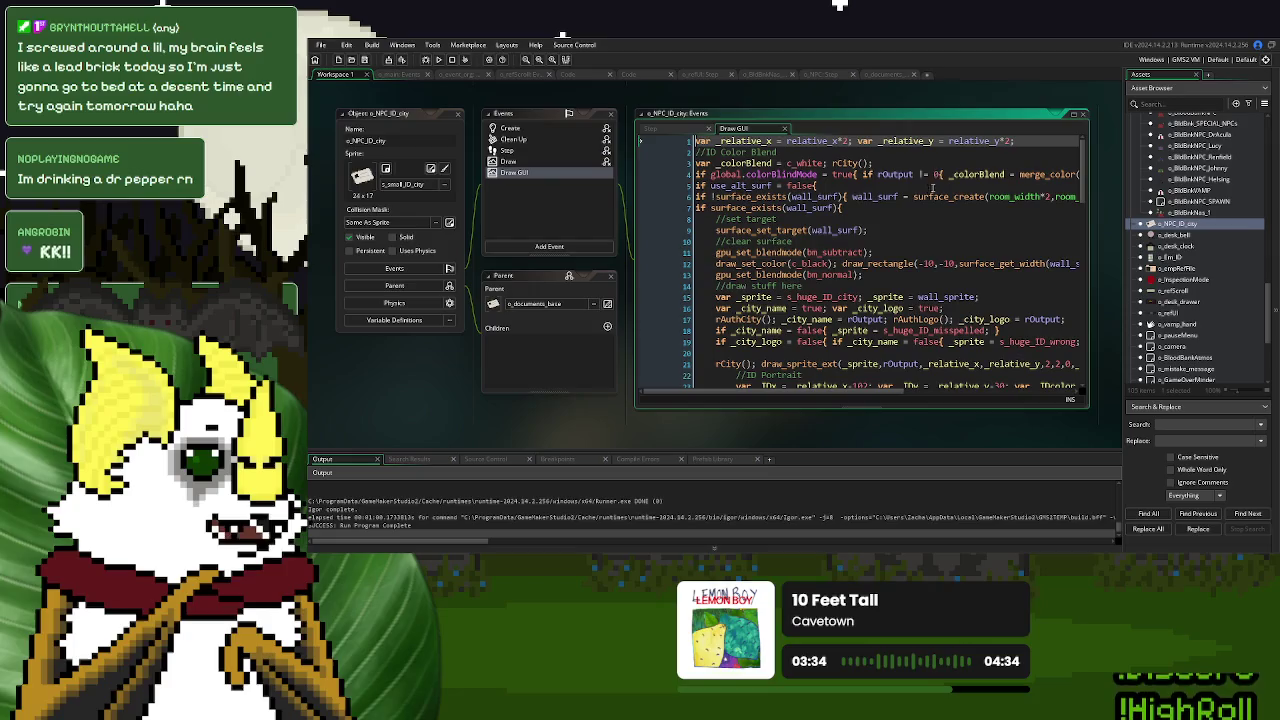
click(1073, 113)
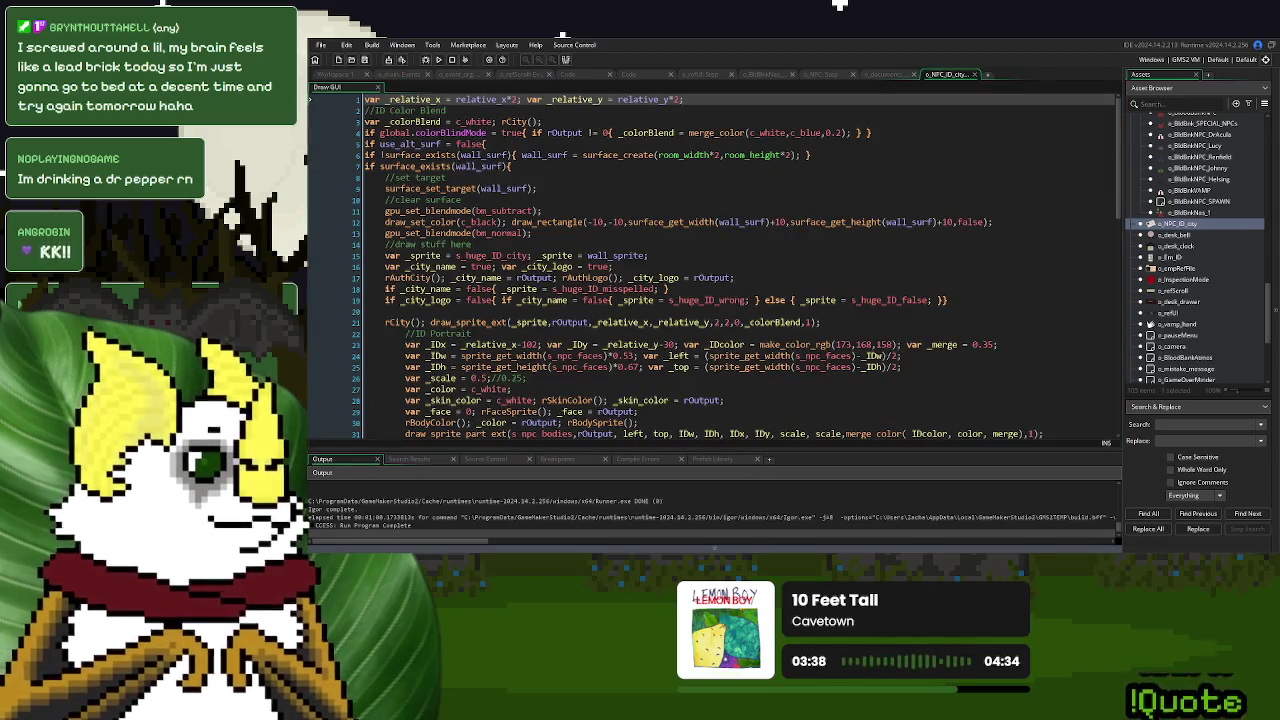
click(632, 306)
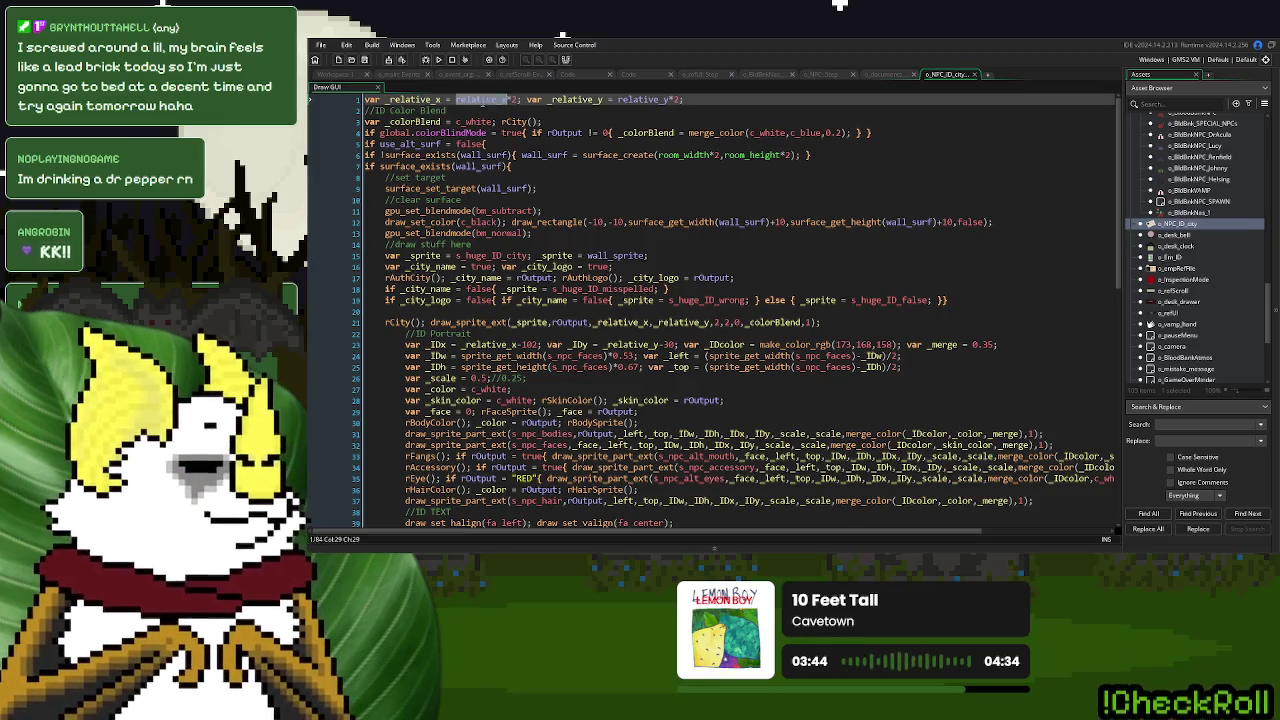
scroll(703, 262, down, 12)
scroll(703, 262, up, 12)
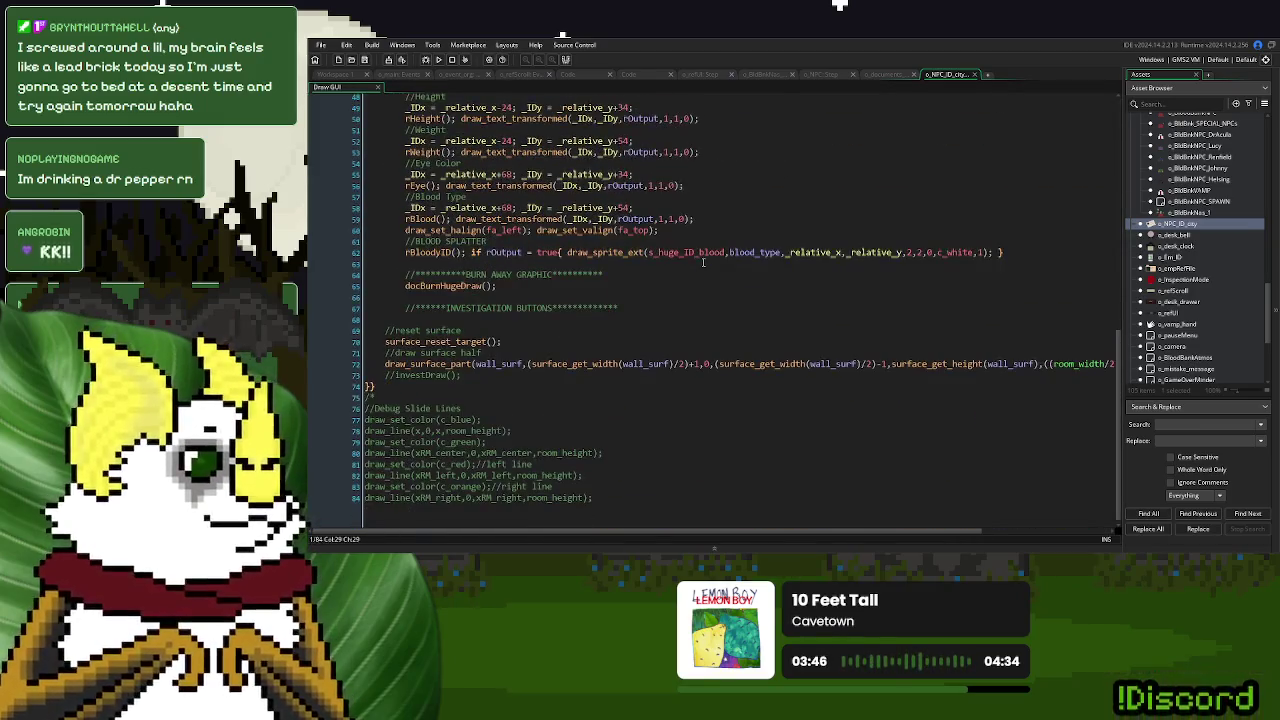
scroll(703, 262, up, 1)
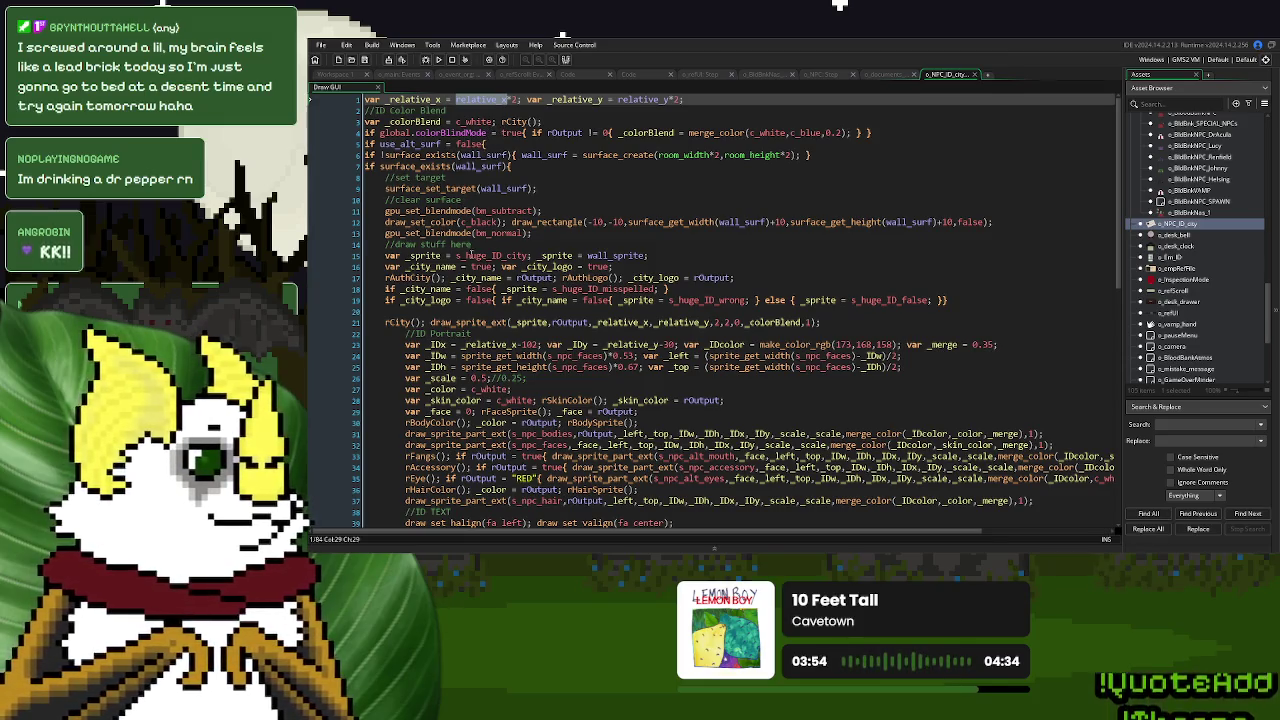
double_click(532, 322)
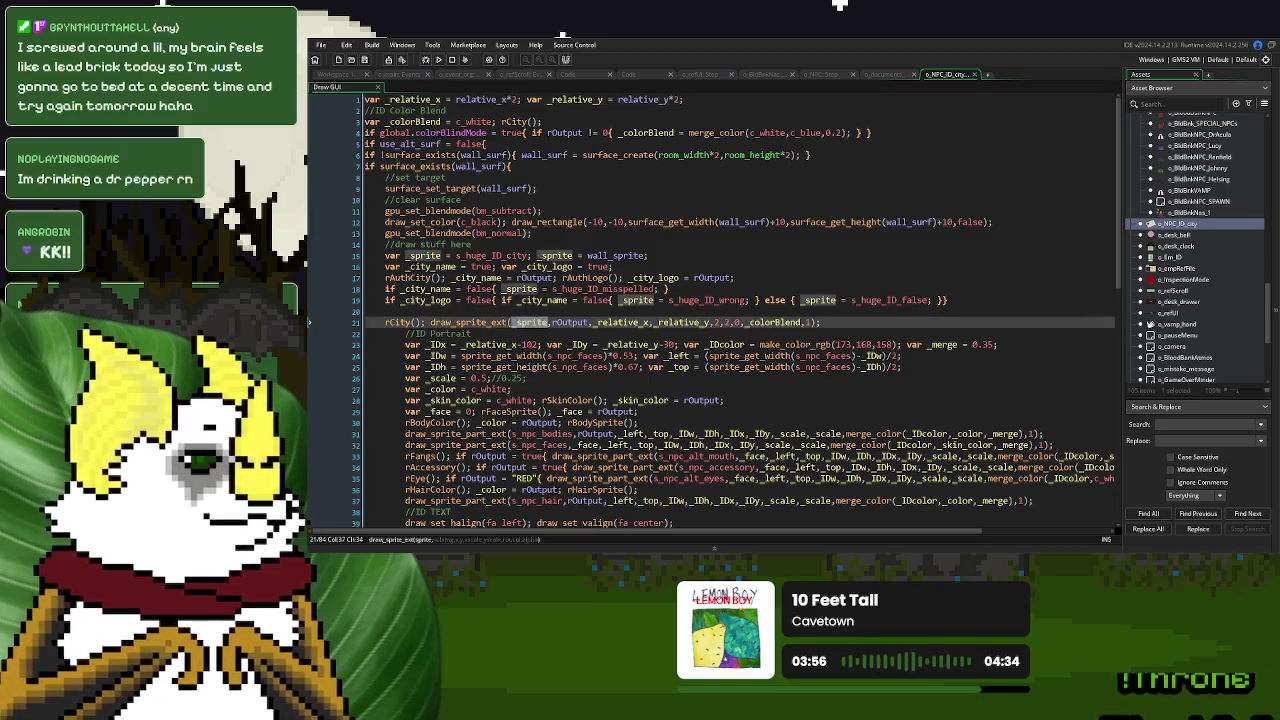
scroll(548, 318, down, 3)
scroll(552, 314, up, 3)
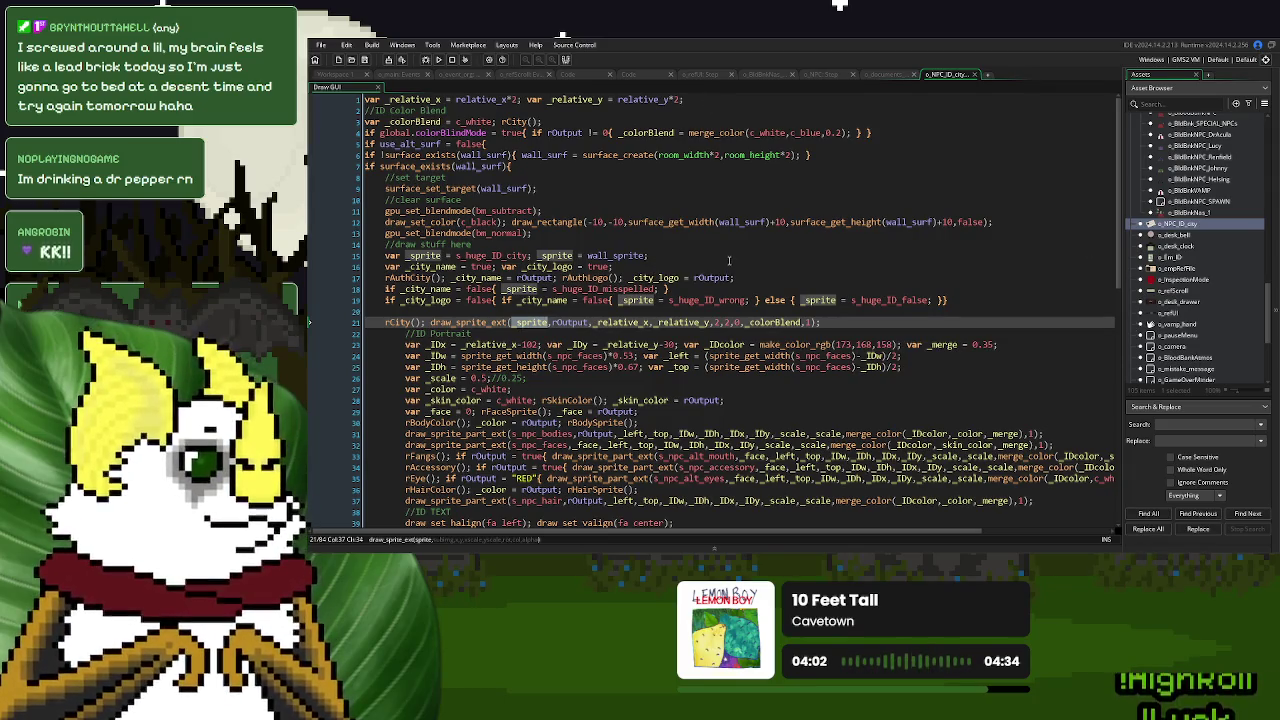
scroll(1215, 245, up, 10)
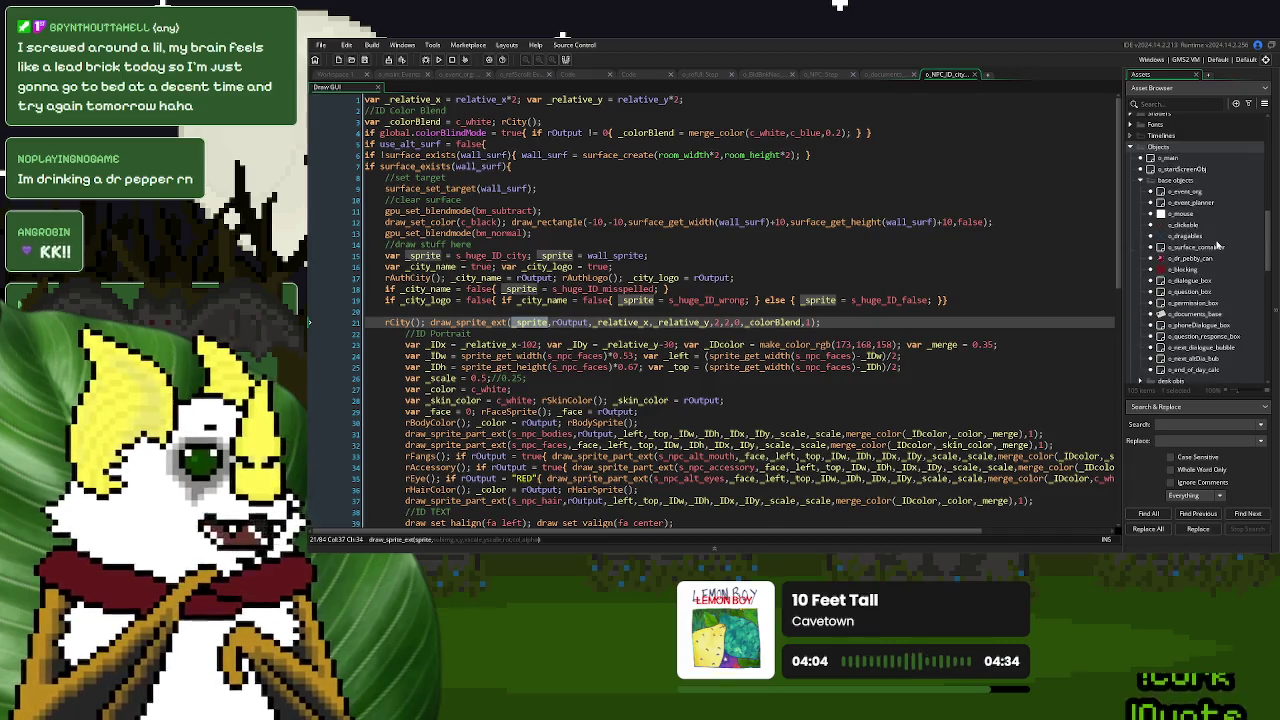
Inspect o_dragables' Draw code drawing desk_sprite at tiny_x,tiny_y, then return to o_documents_base's Draw code.
double_click(1197, 236)
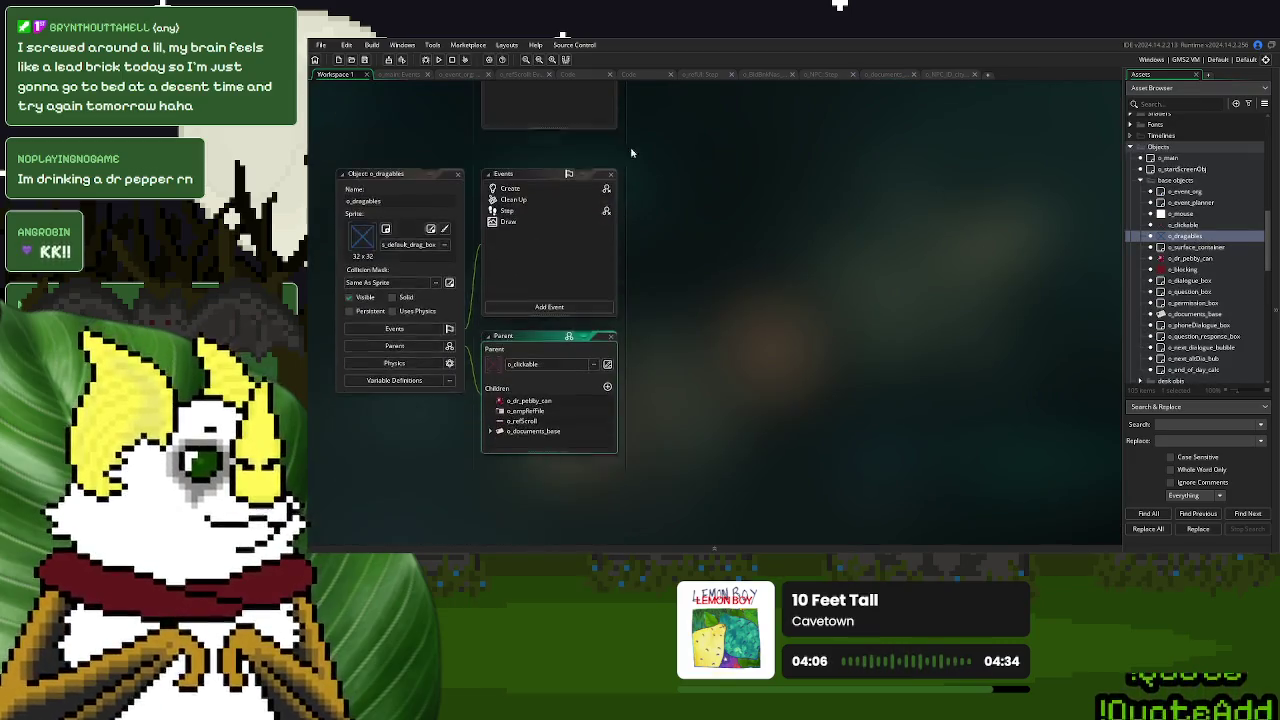
double_click(534, 218)
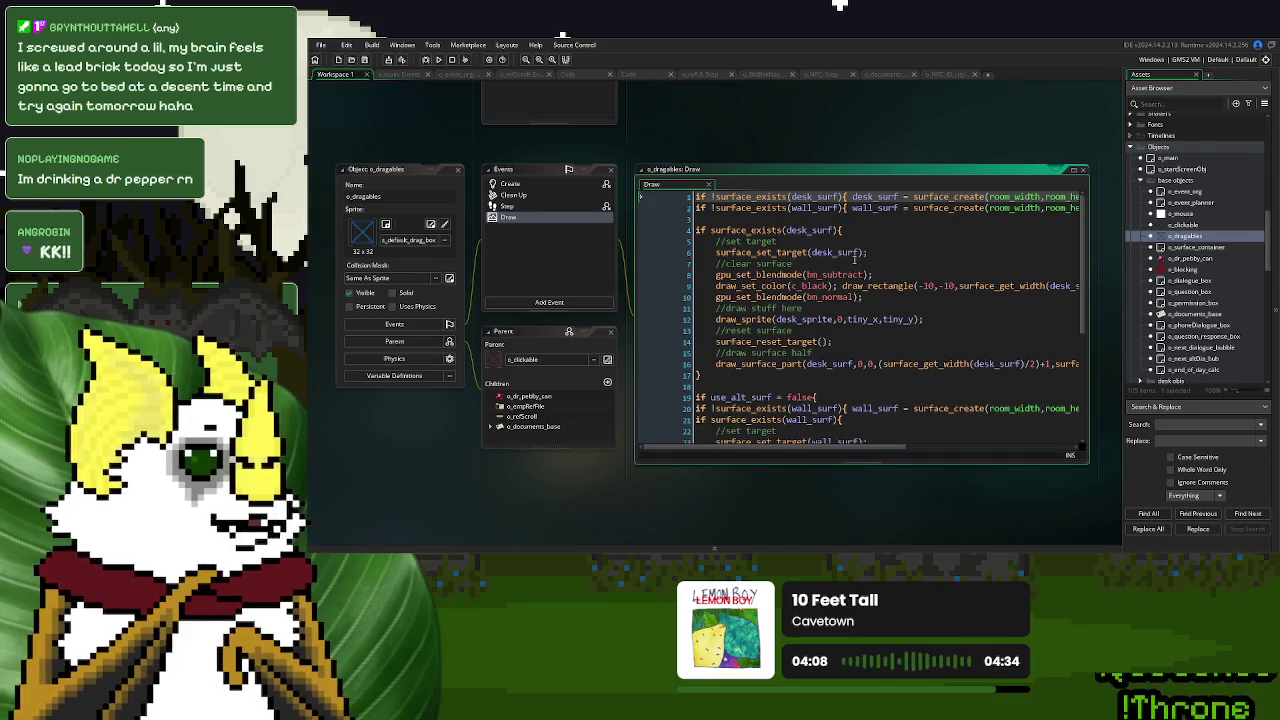
click(893, 319)
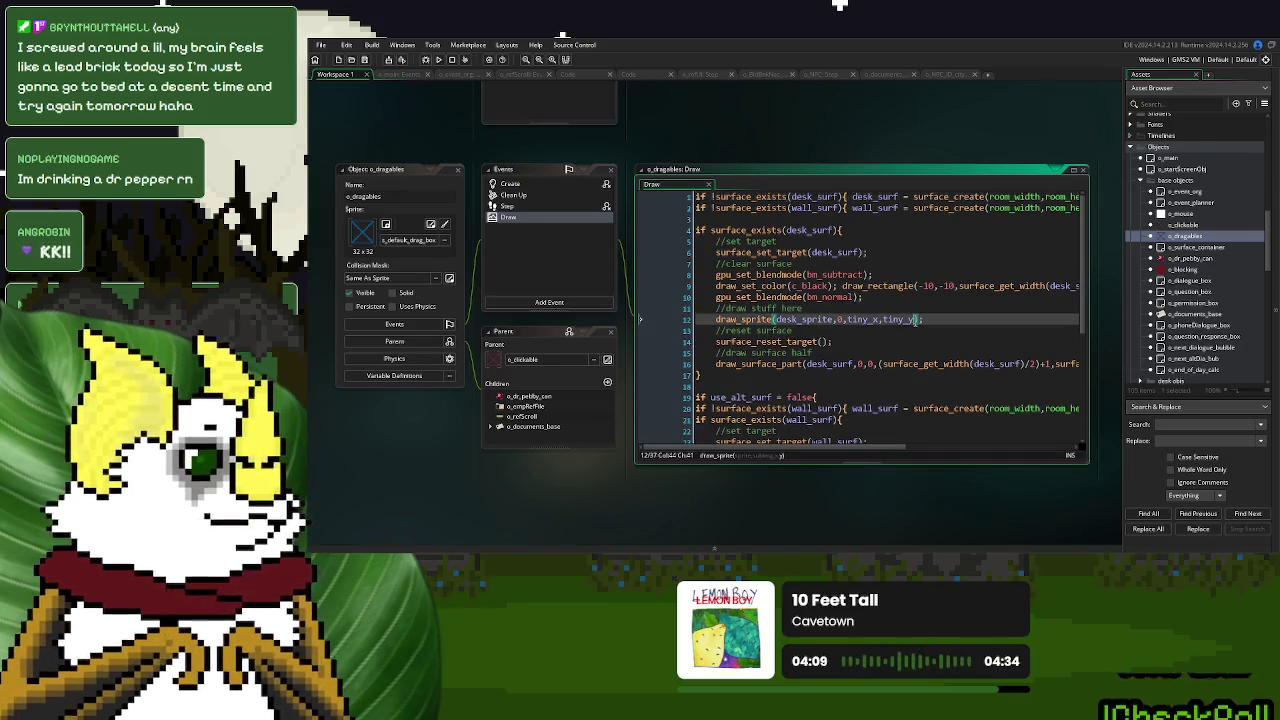
drag(893, 322, 848, 321)
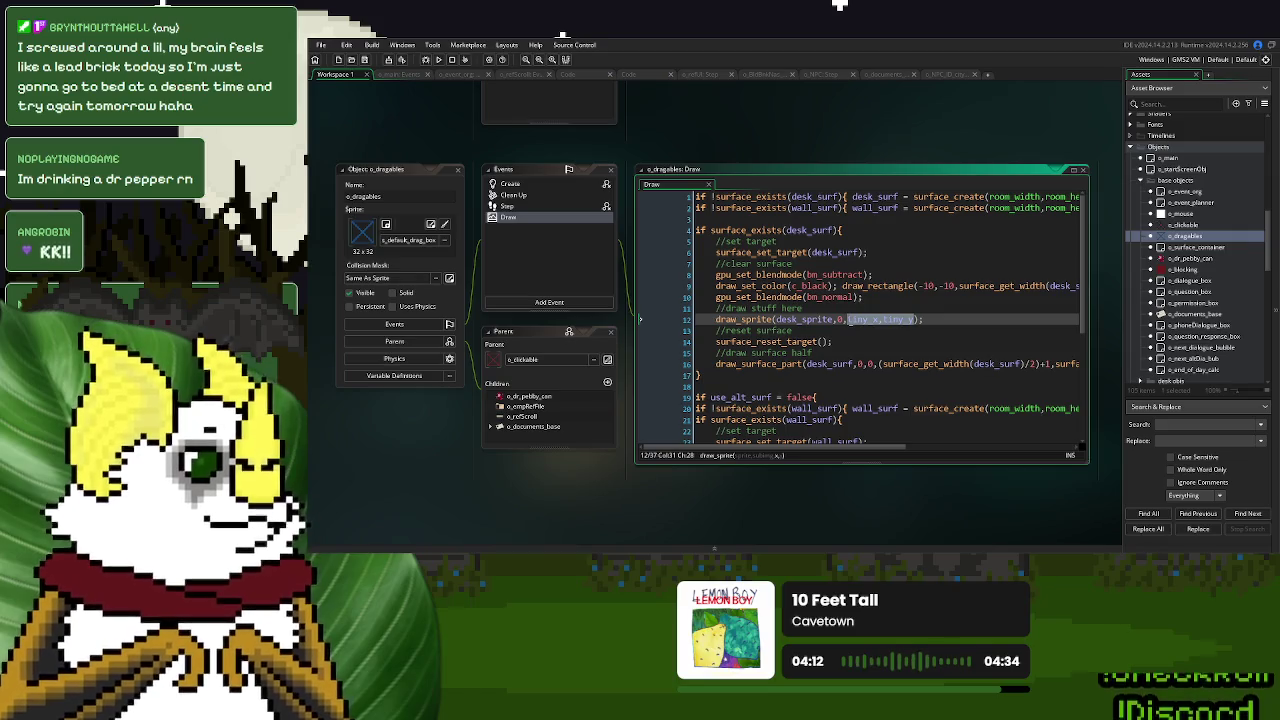
click(942, 75)
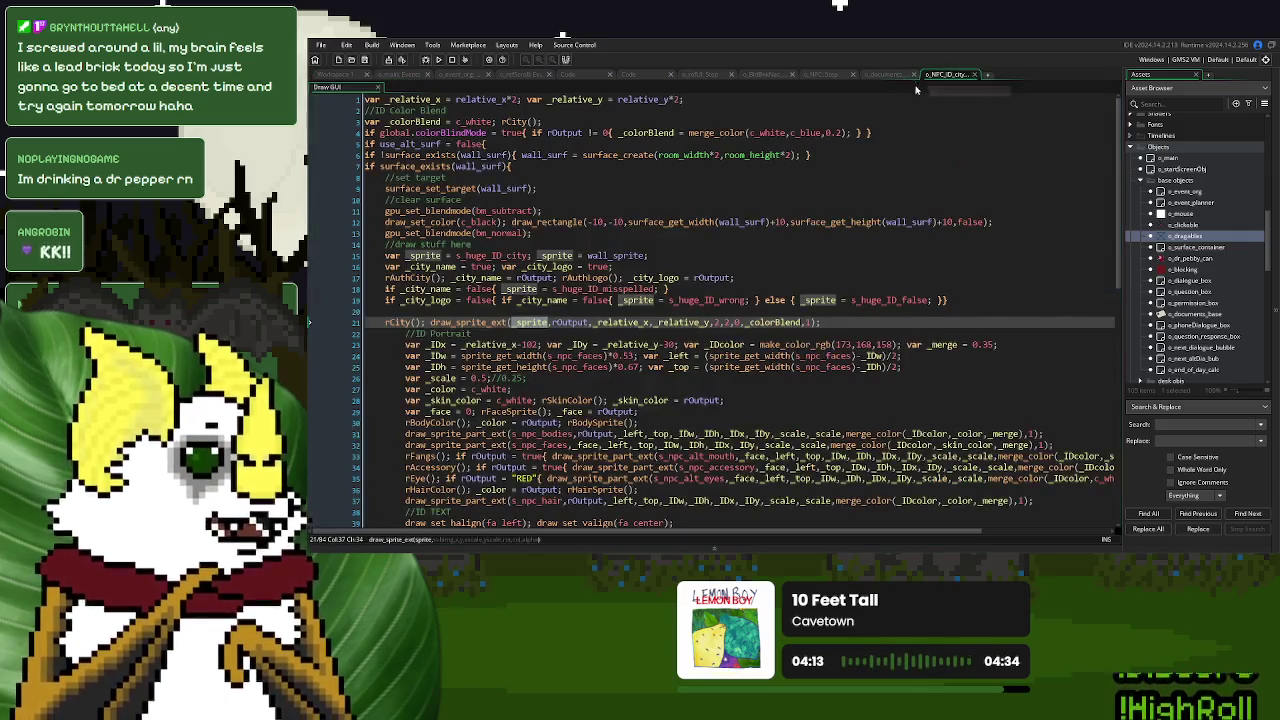
click(890, 74)
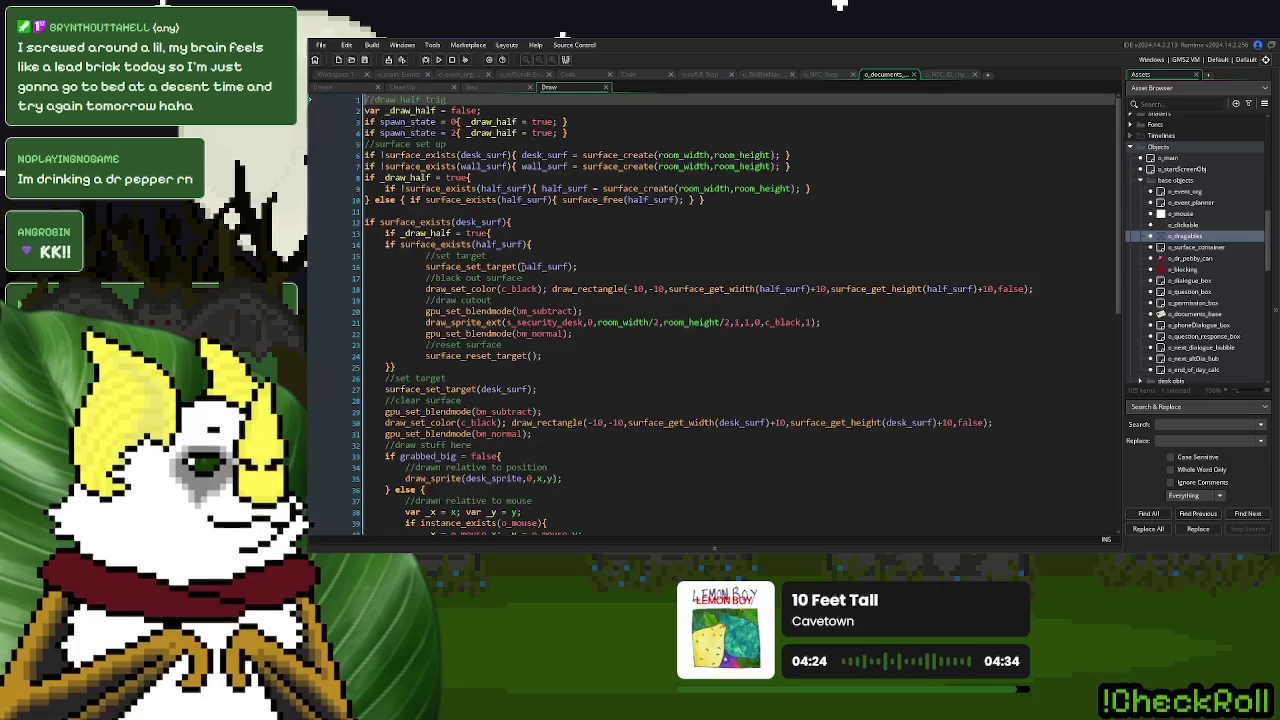
Change line 35 to draw_sprite(desk_sprite,0,tiny_x,tiny_y) and paste it over the grabbed_big if/else block.
scroll(523, 271, down, 6)
click(554, 275)
drag(554, 275, 537, 276)
text(tiny_x,tiny_y)
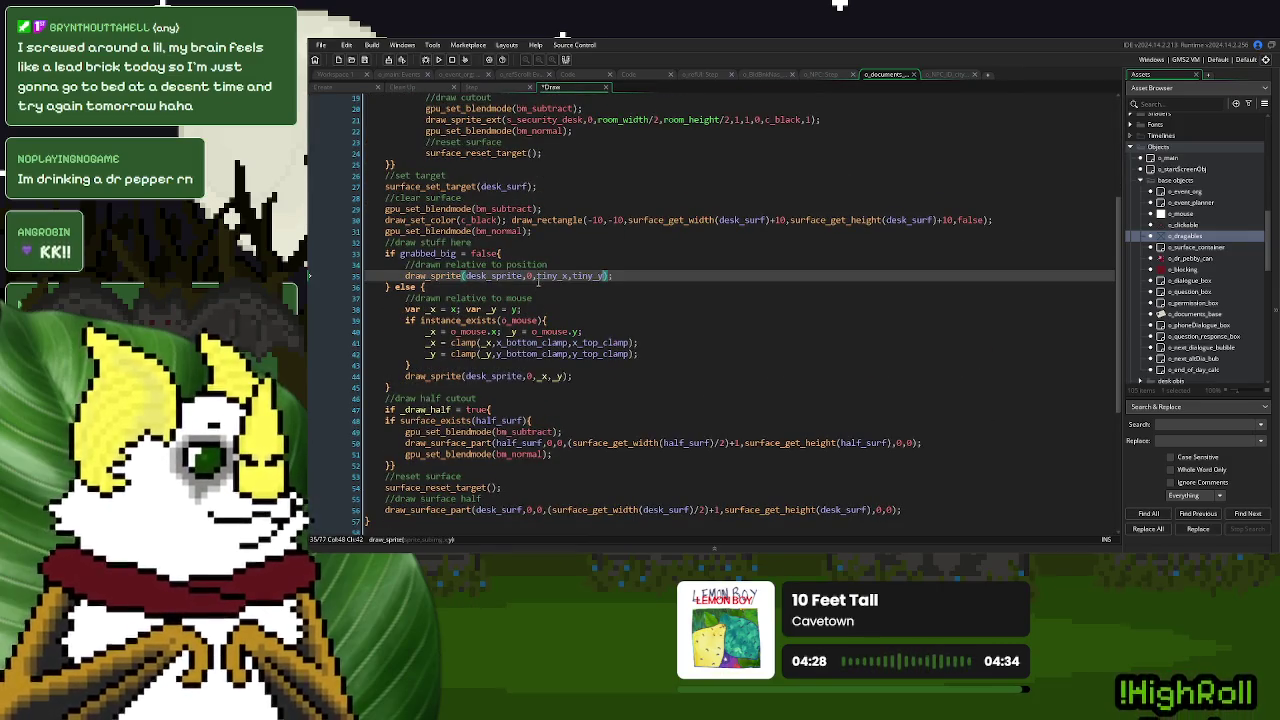
drag(612, 276, 405, 276)
key(ctrl+c)
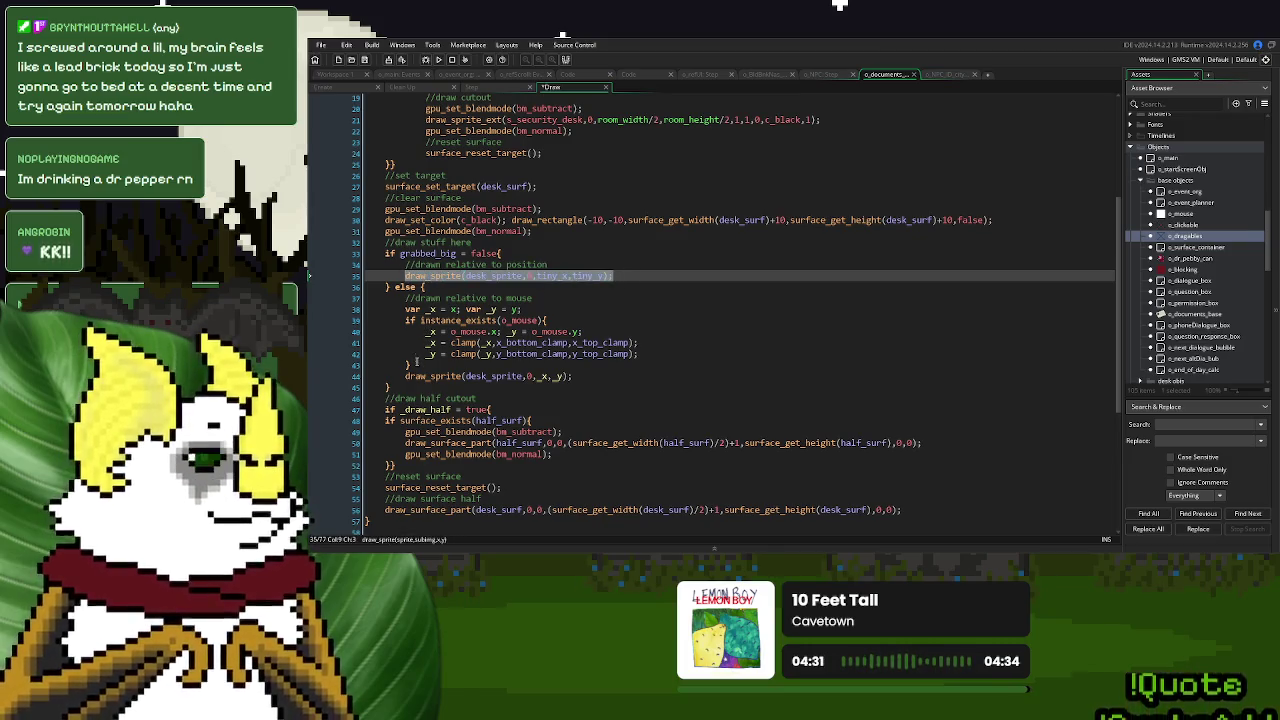
click(340, 75)
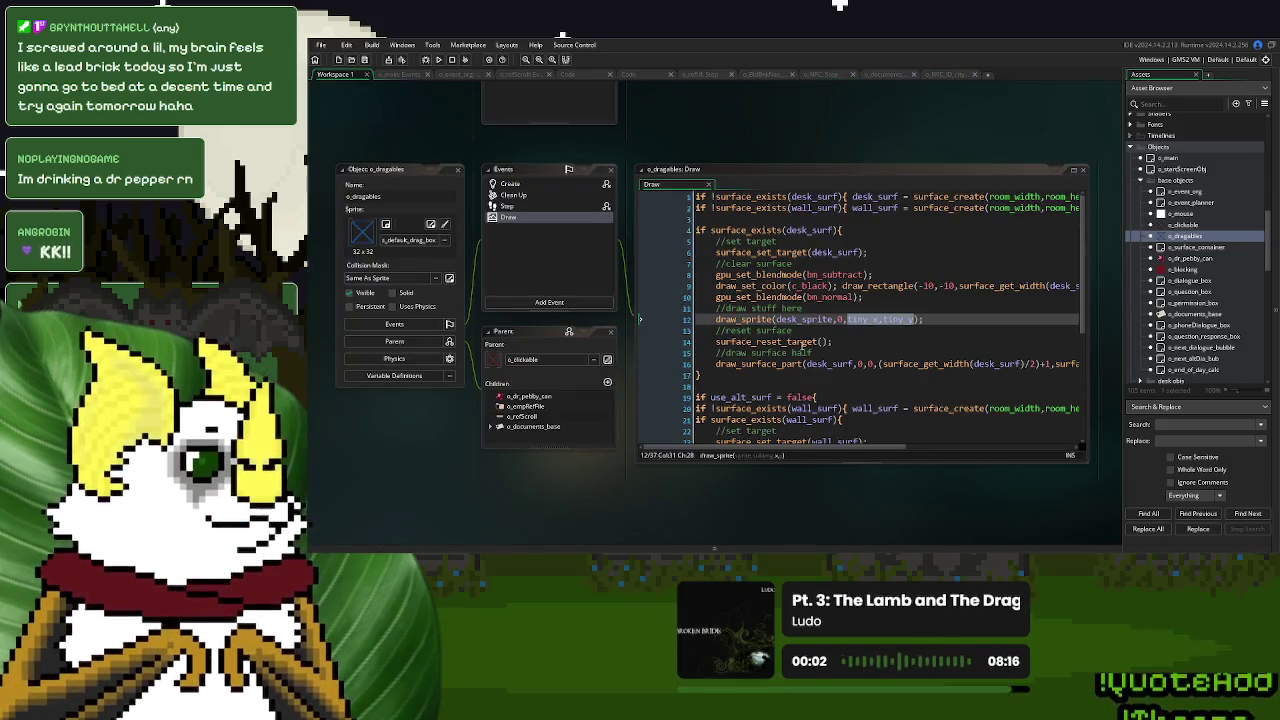
click(948, 74)
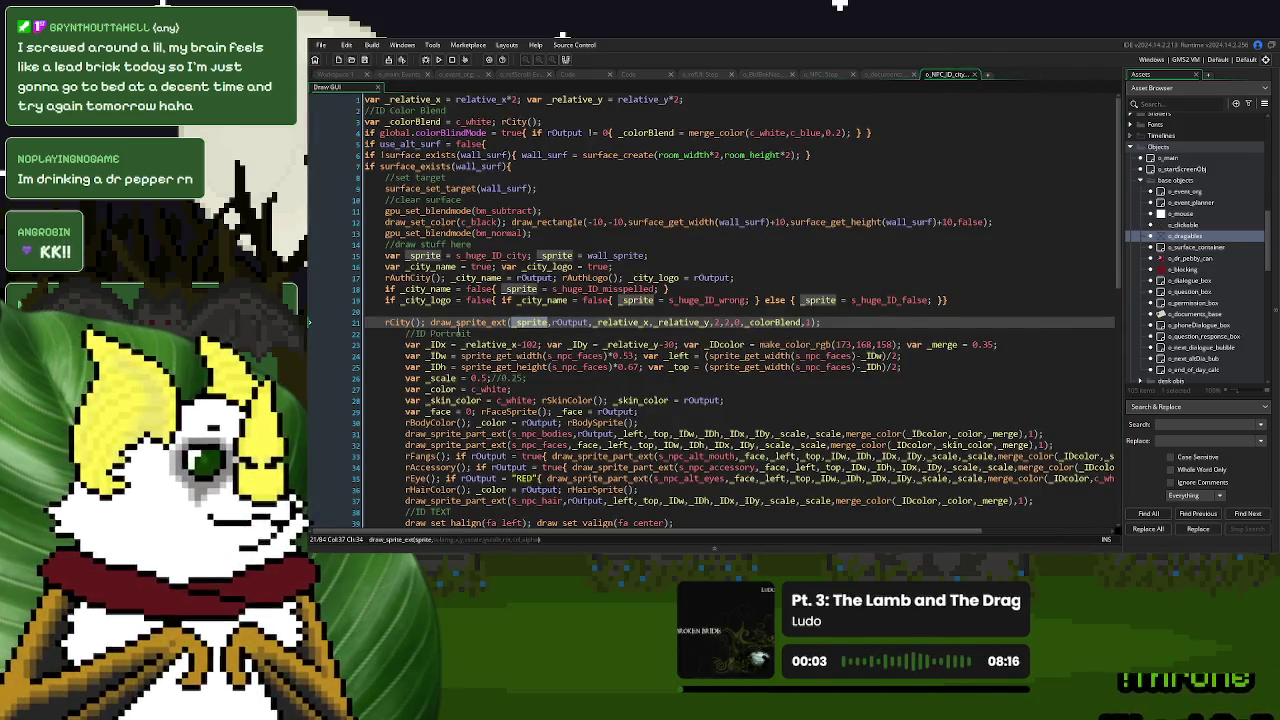
click(885, 75)
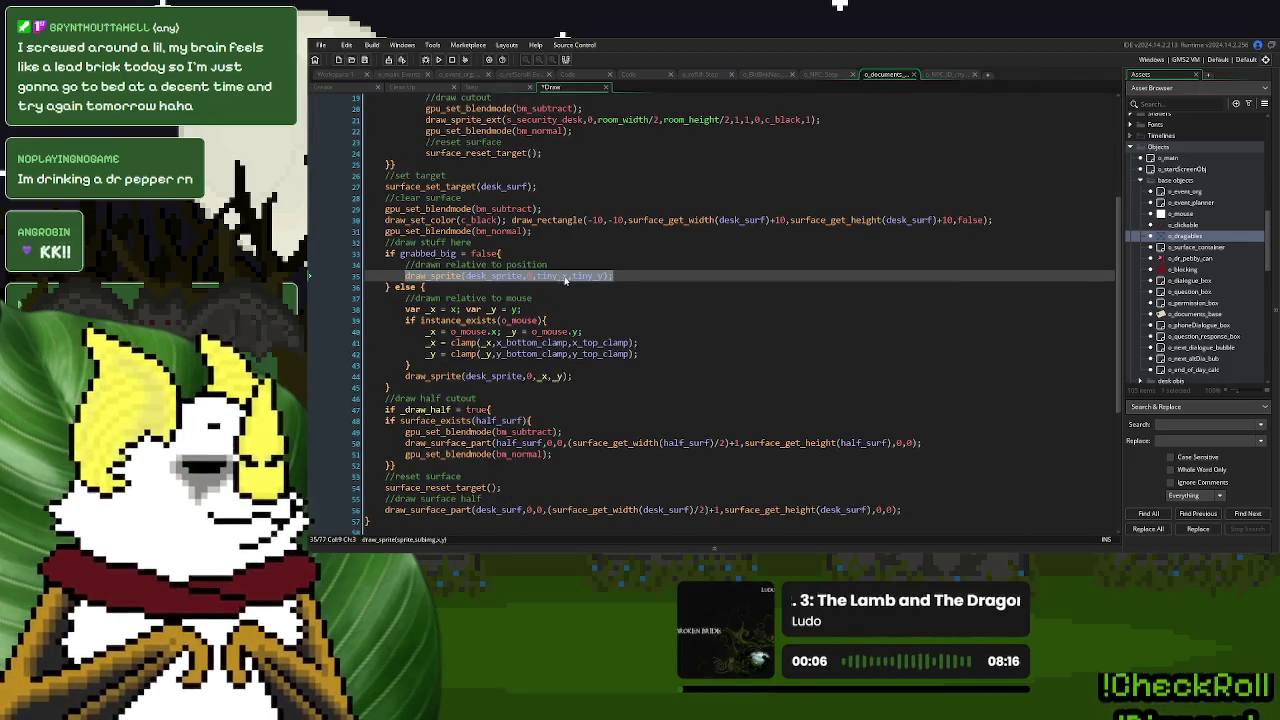
drag(612, 276, 405, 283)
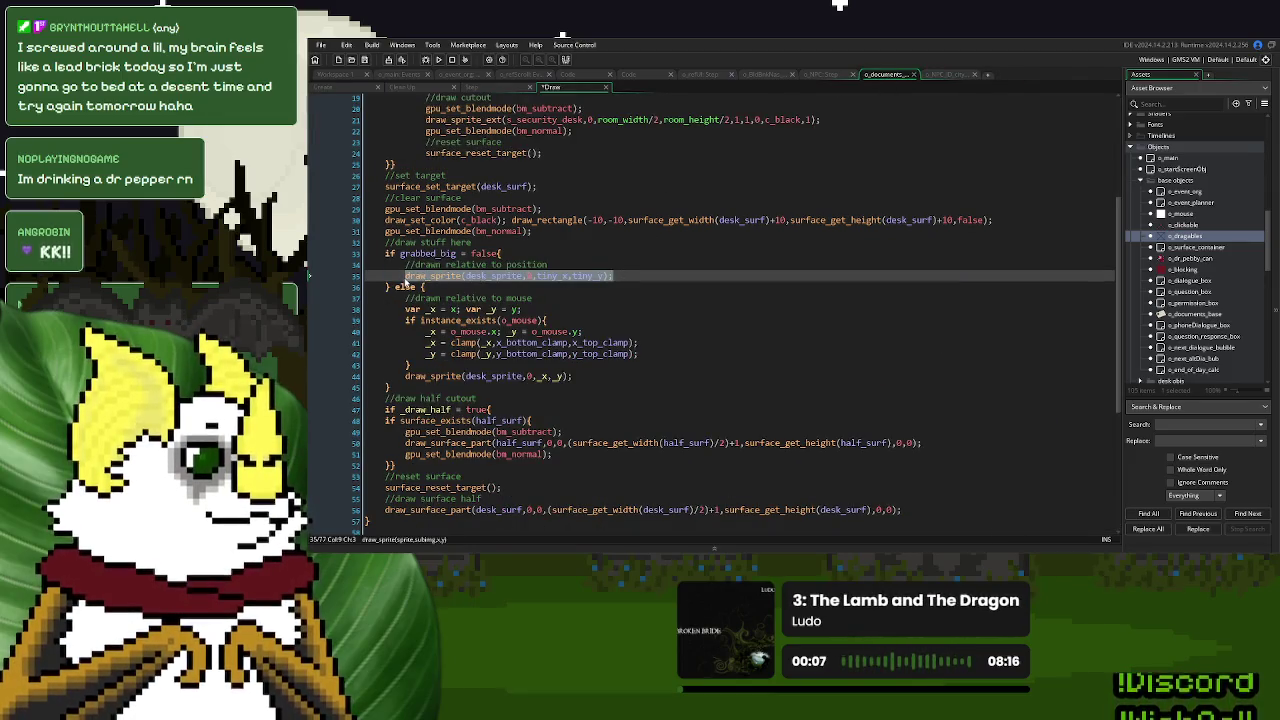
drag(391, 387, 385, 254)
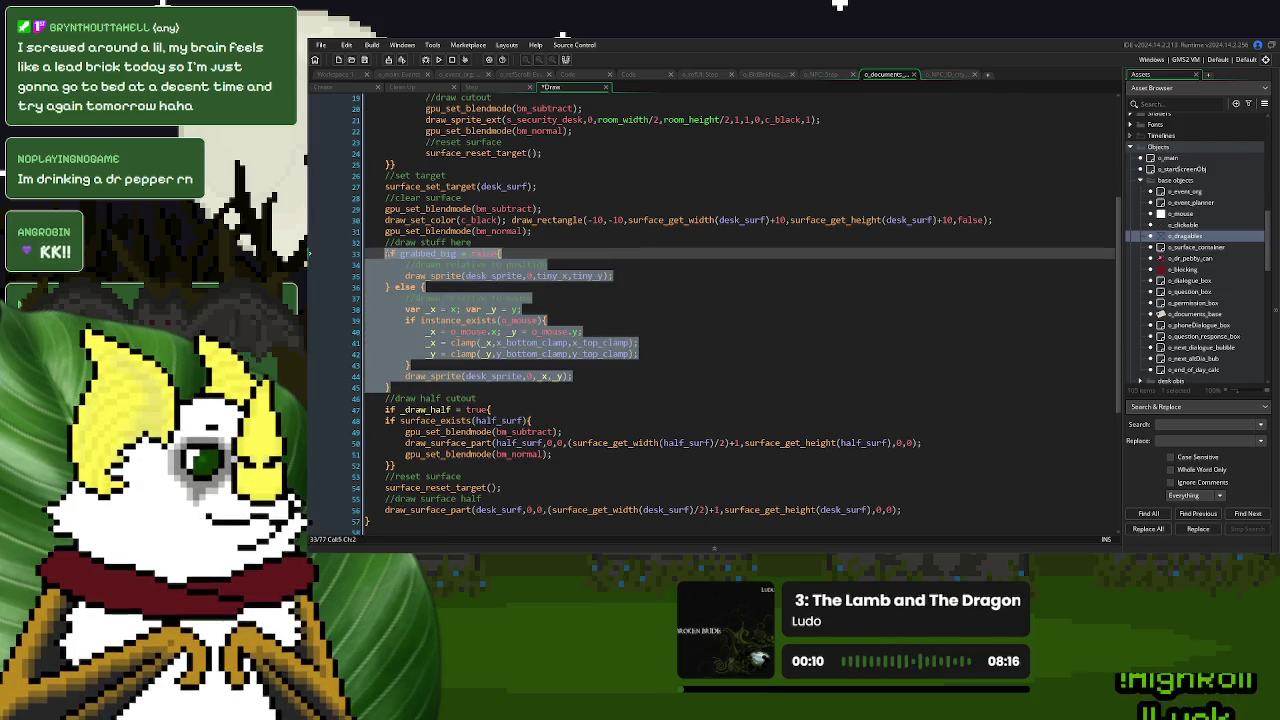
key(ctrl+v)
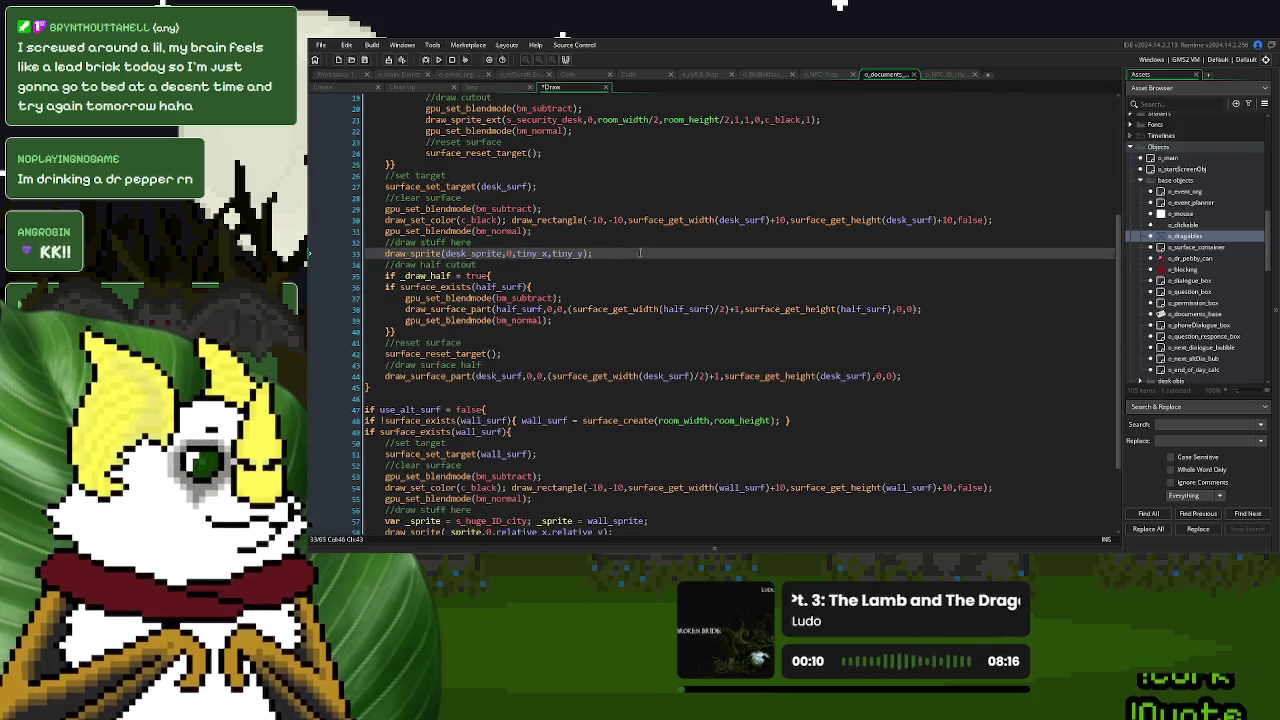
scroll(1185, 252, down, 2)
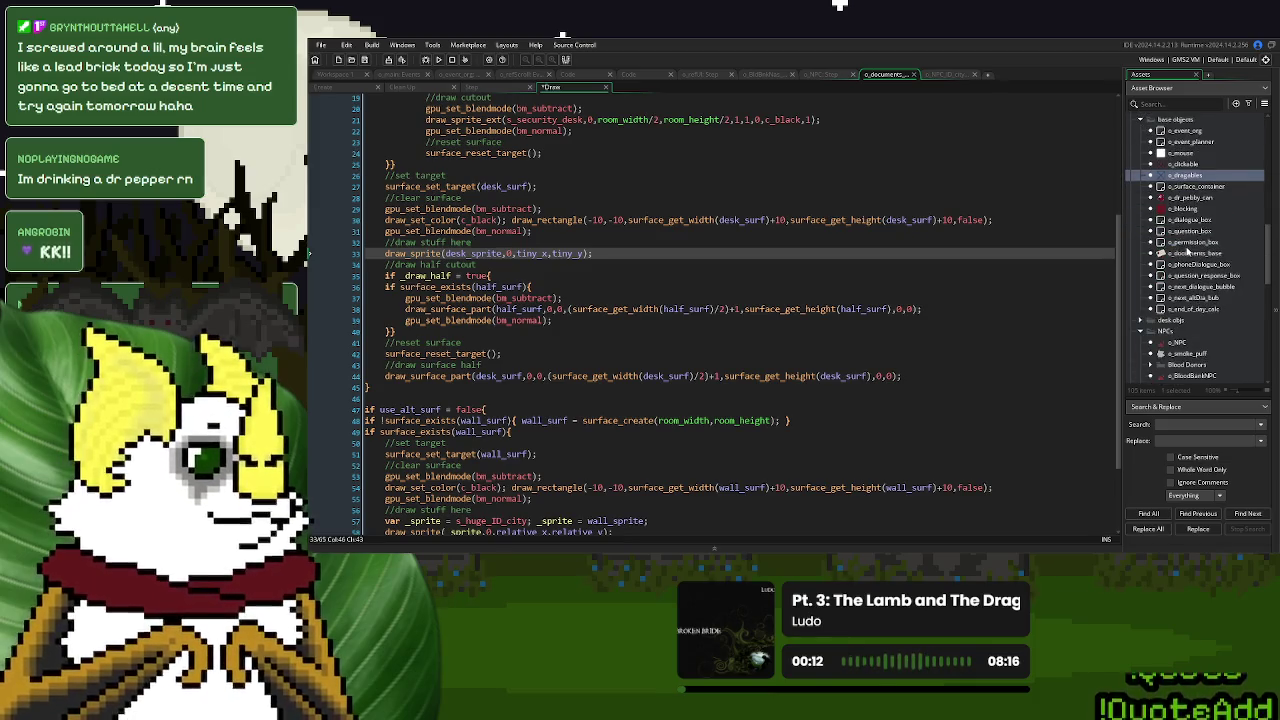
Add a Draw > Draw GUI event to o_documents_base and dock its code editor as a full-size tab.
double_click(1188, 253)
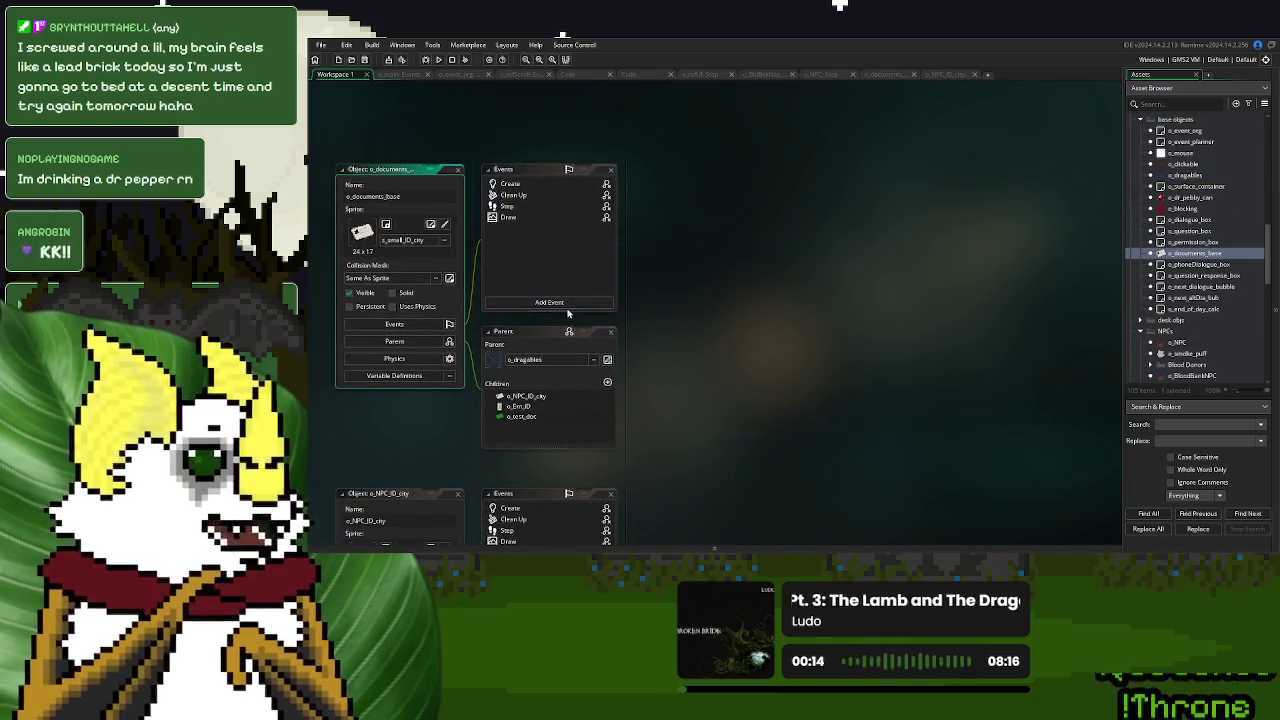
click(567, 304)
mouse_move(607, 349)
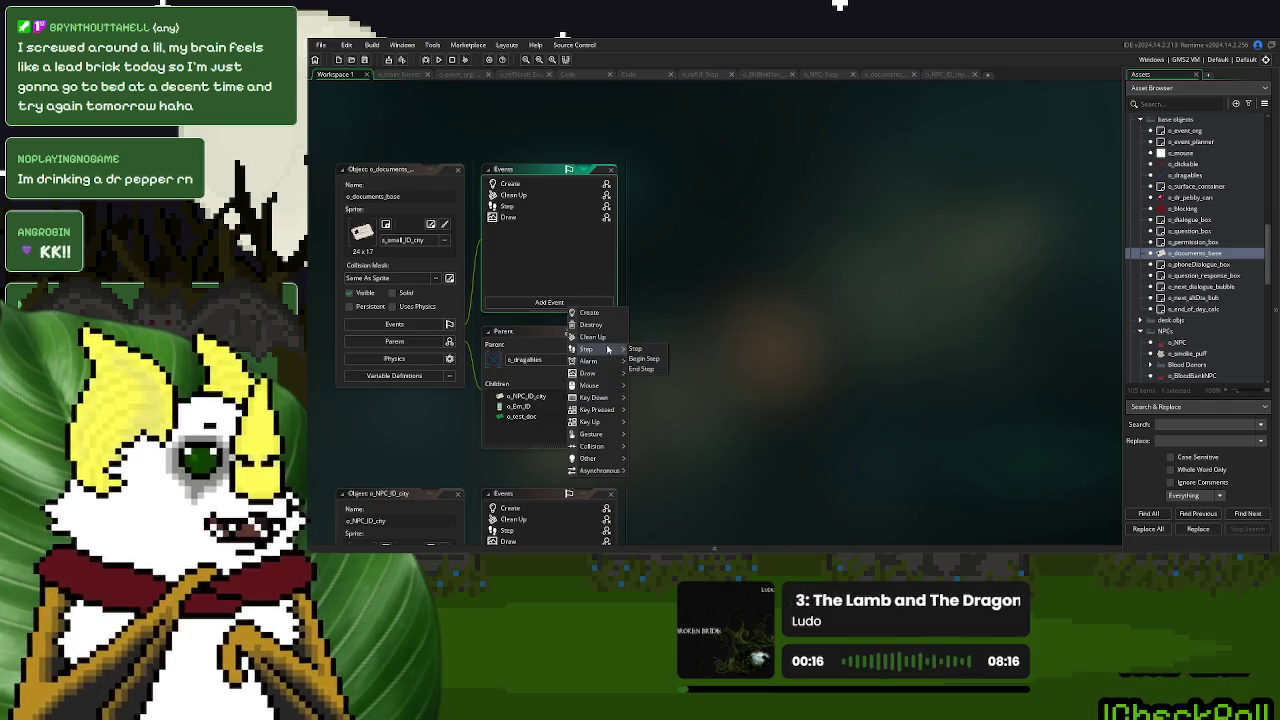
mouse_move(600, 375)
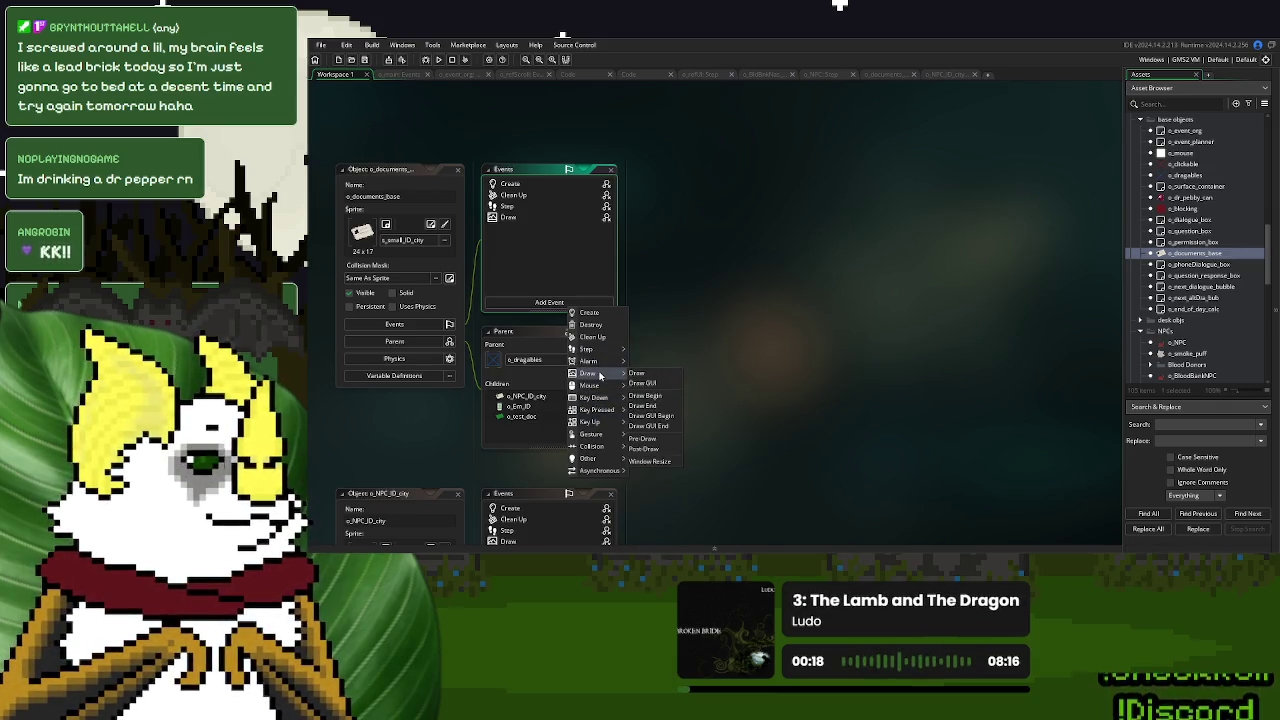
click(642, 383)
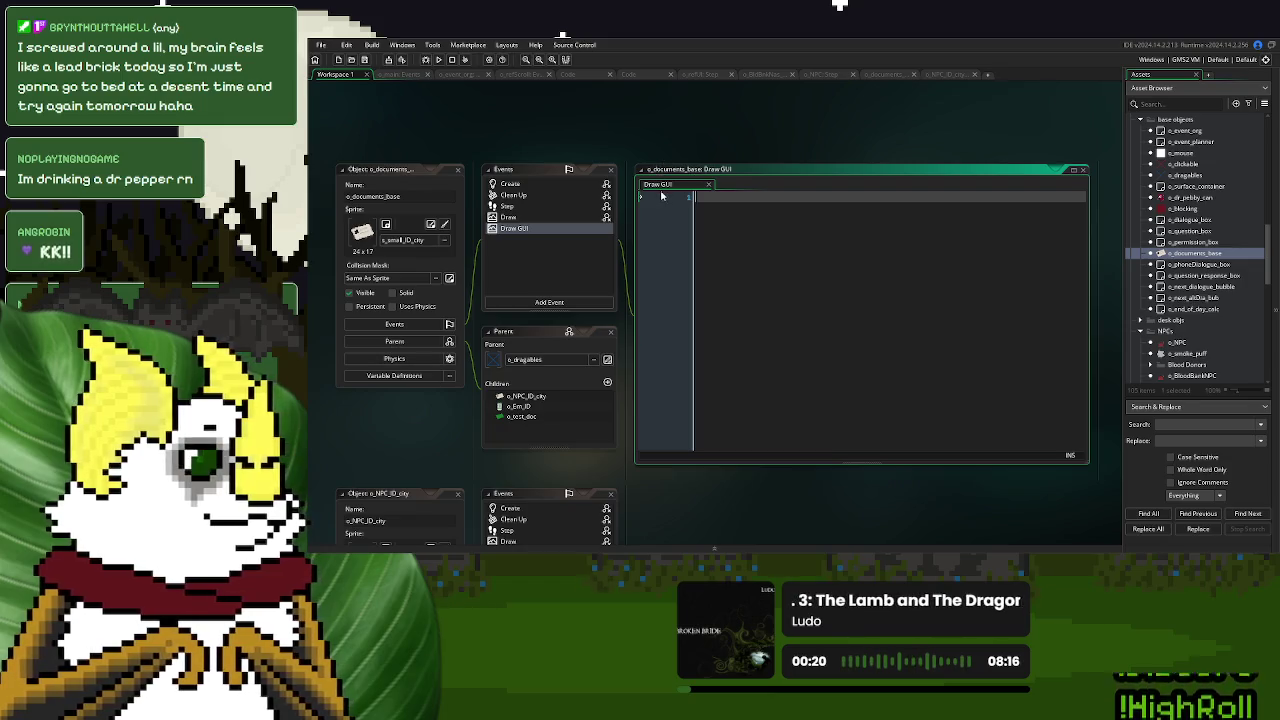
mouse_move(661, 185)
mouse_down()
mouse_move(796, 165)
mouse_move(974, 96)
mouse_move(892, 135)
mouse_move(890, 72)
mouse_move(860, 86)
mouse_move(587, 93)
mouse_up()
click(880, 87)
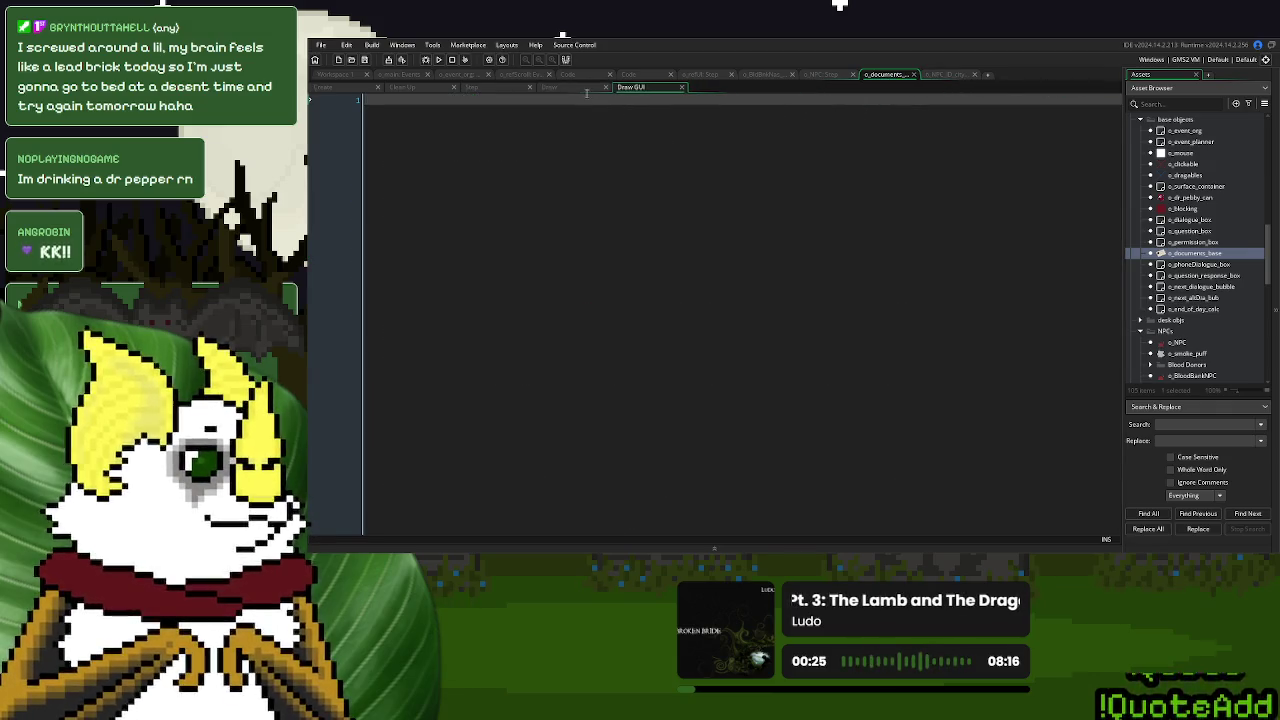
Copy all of o_NPC_ID_city's Draw GUI code into o_documents_base's empty Draw GUI event.
click(942, 75)
key(ctrl+a)
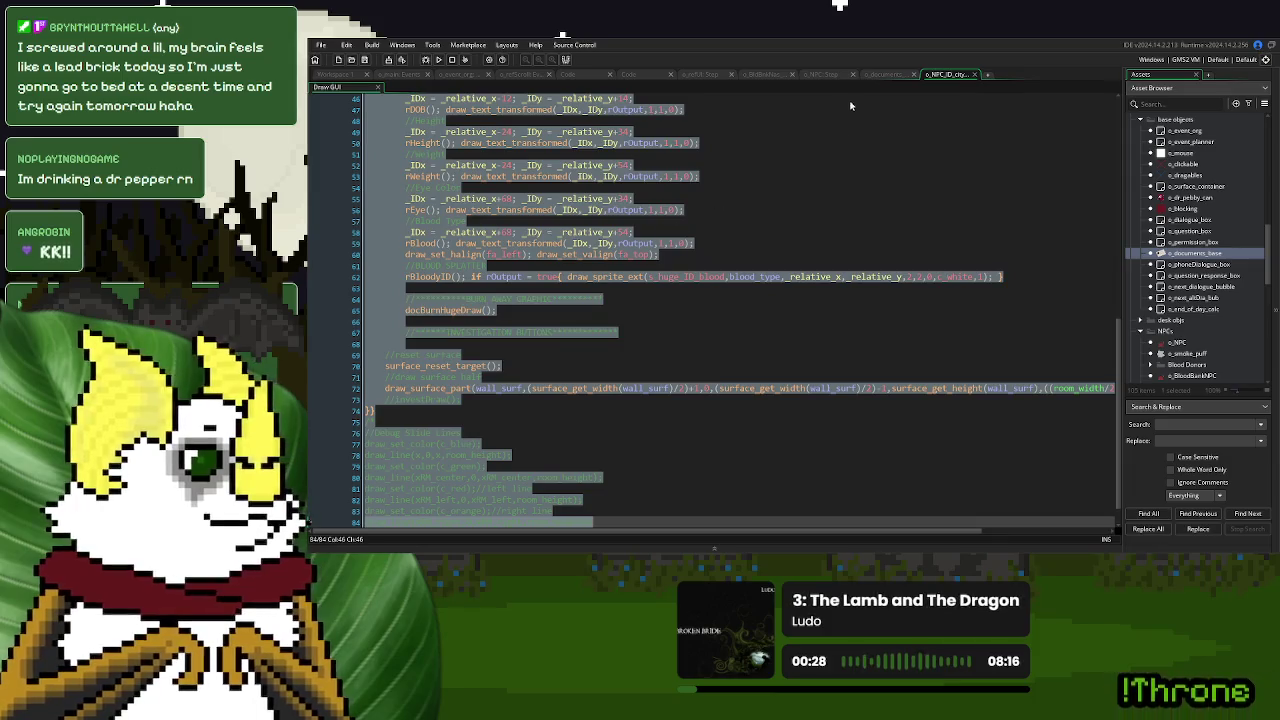
click(883, 75)
click(806, 206)
key(ctrl+v)
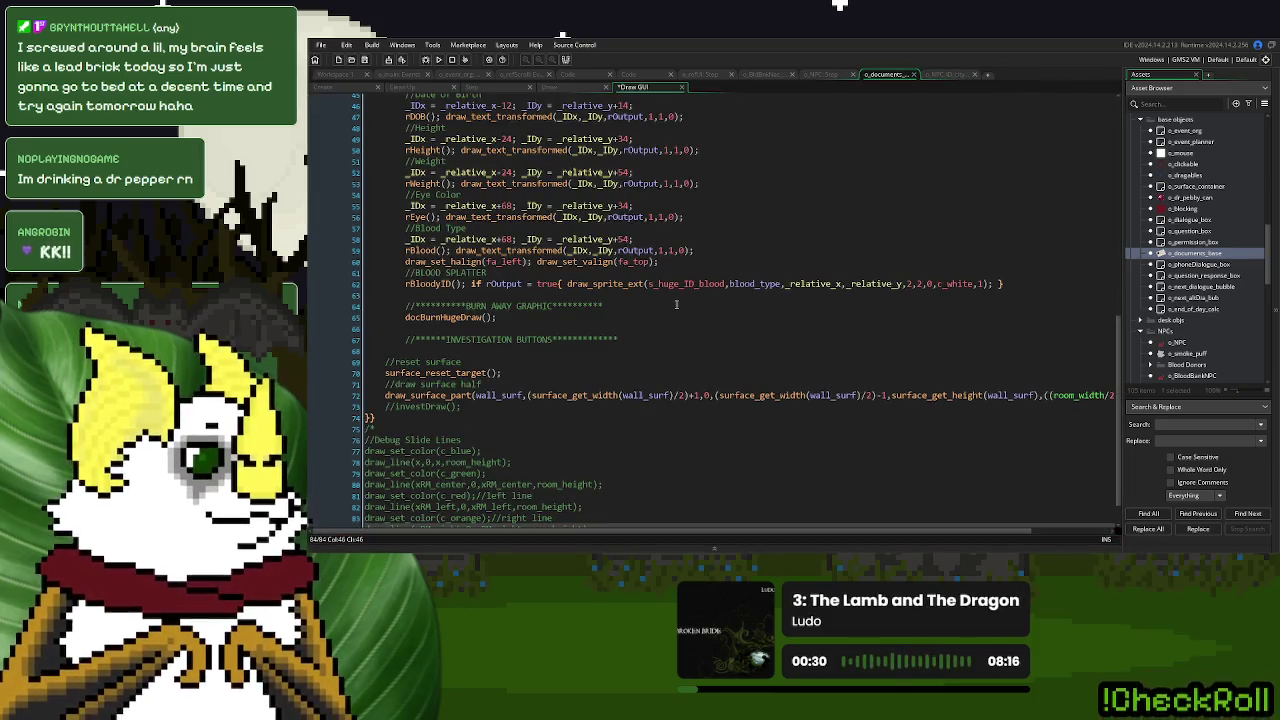
scroll(676, 304, up, 13)
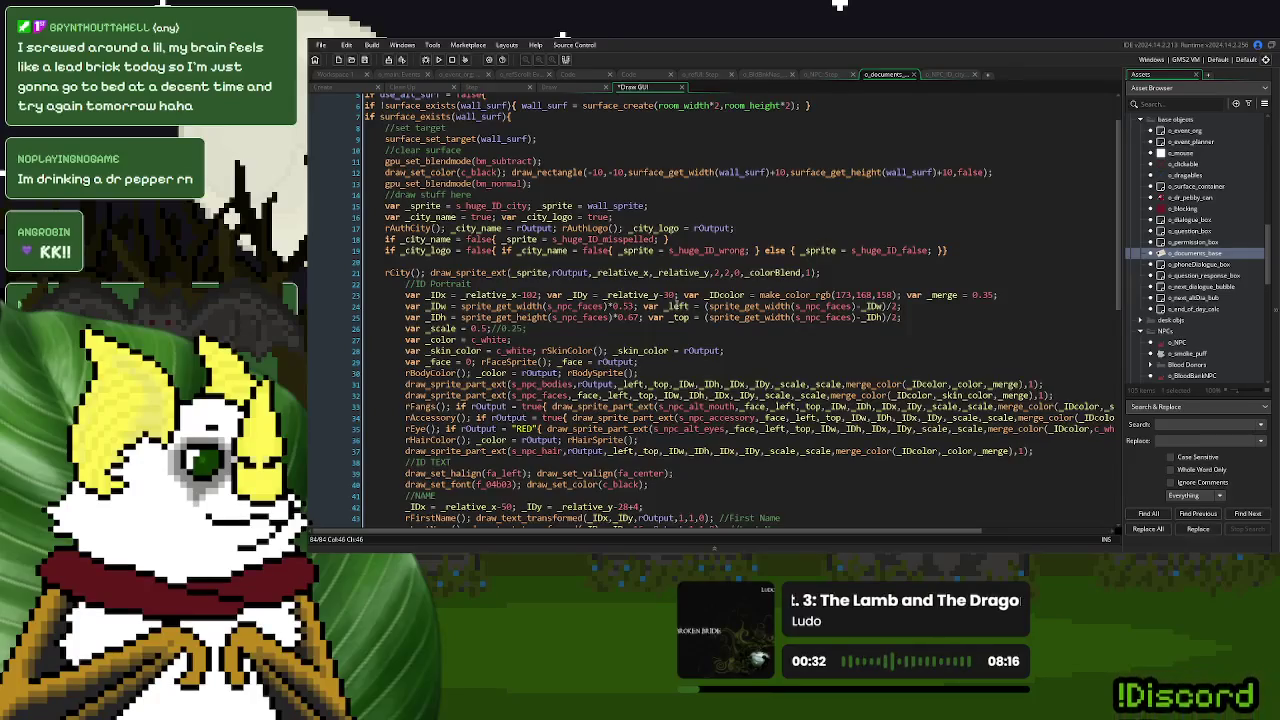
scroll(676, 304, up, 2)
Delete the ID name, portrait and text drawing code on lines 16–39, then view o_NPC_ID_city's code.
scroll(676, 304, down, 13)
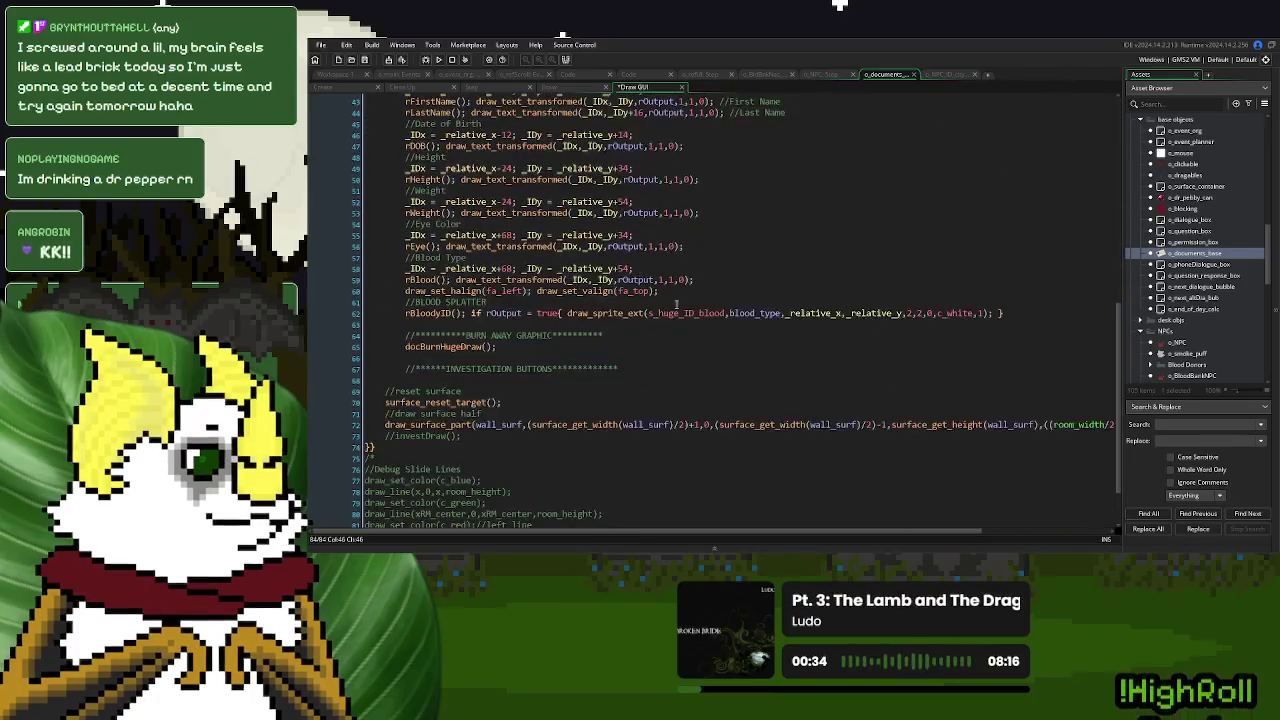
mouse_move(637, 368)
mouse_down()
mouse_move(560, 356)
mouse_move(470, 150)
mouse_move(458, 298)
mouse_move(388, 256)
mouse_up()
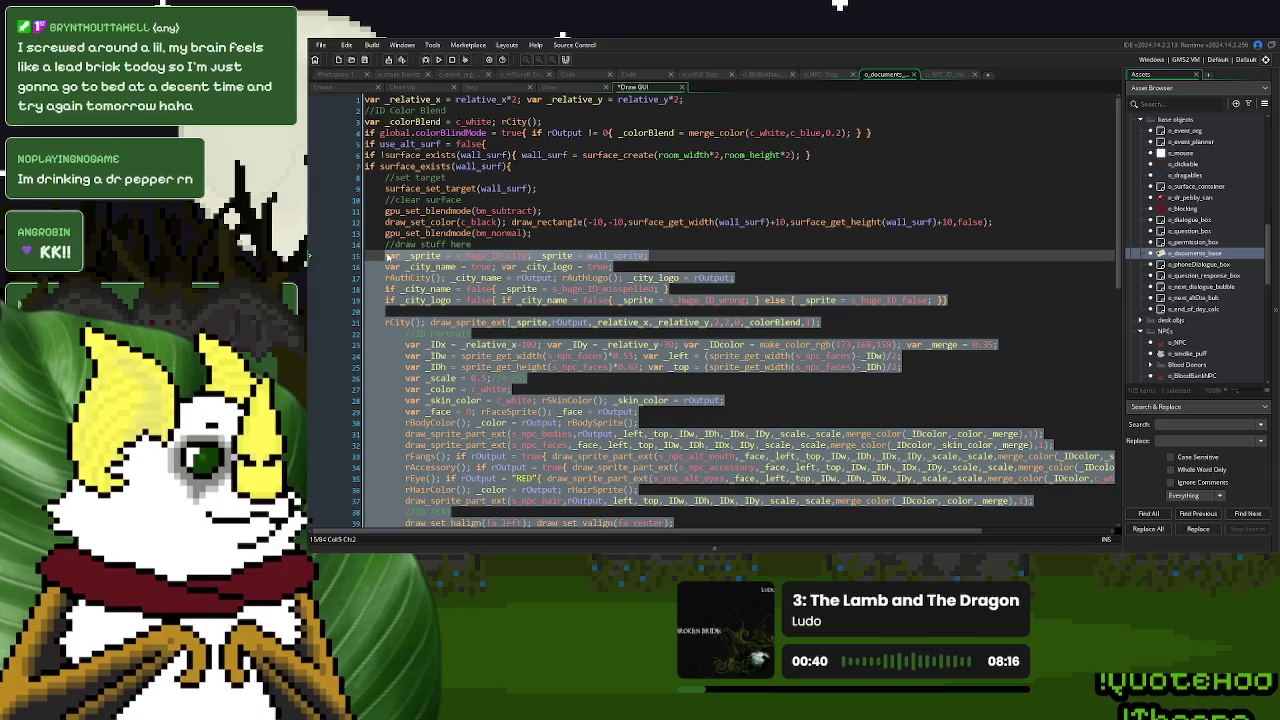
drag(388, 256, 386, 268)
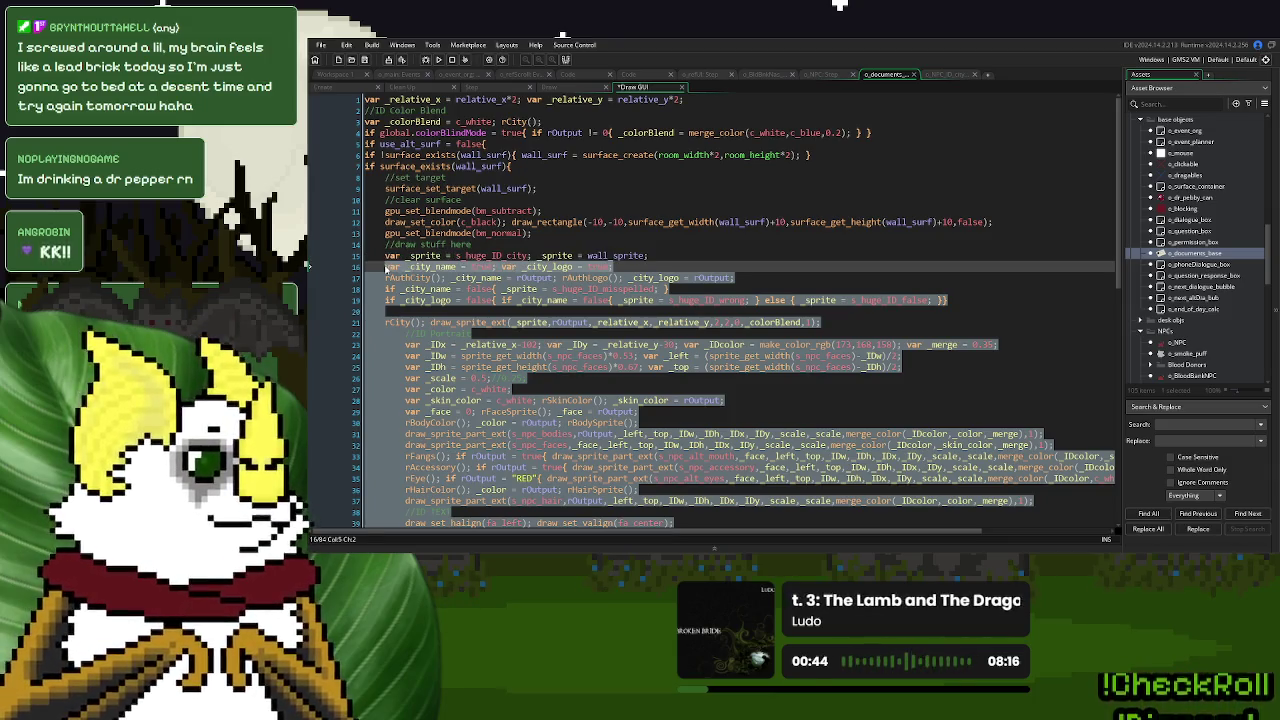
key(Delete)
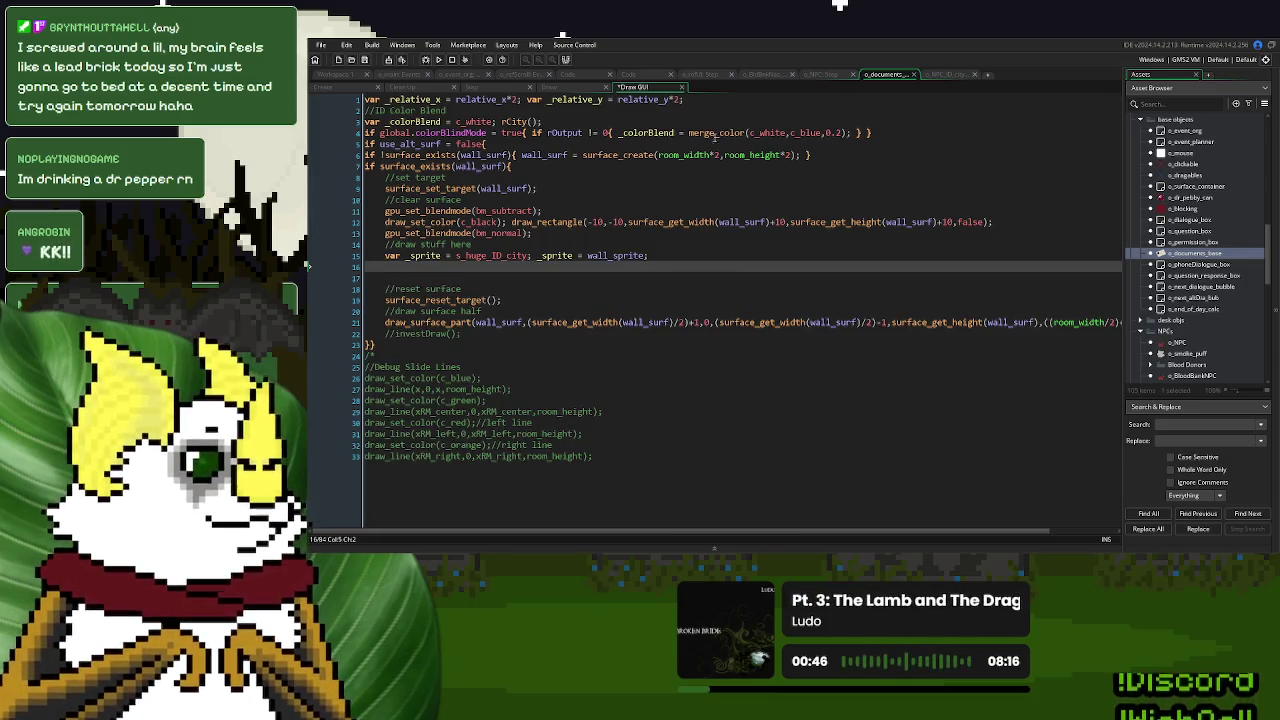
click(946, 77)
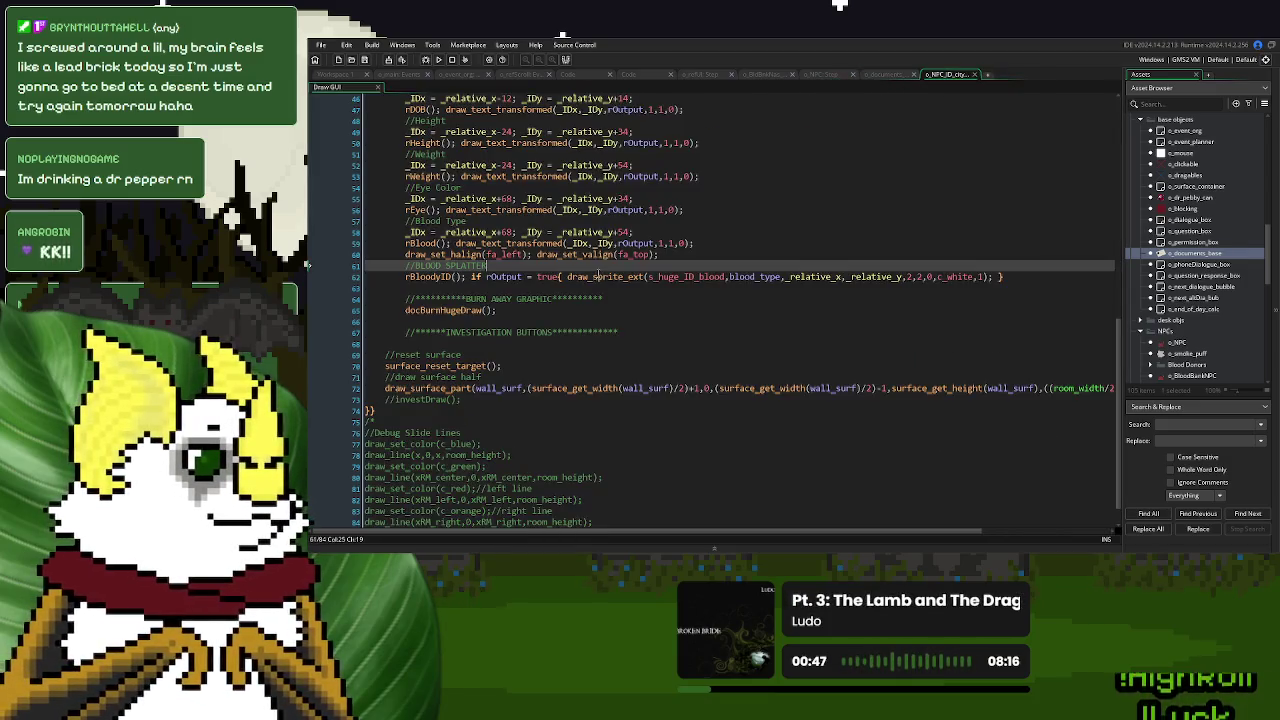
Copy the draw_sprite(desk_sprite…) line into Draw GUI line 16, using _relative_x and _relative_y instead of tiny_x/tiny_y.
click(885, 74)
click(550, 87)
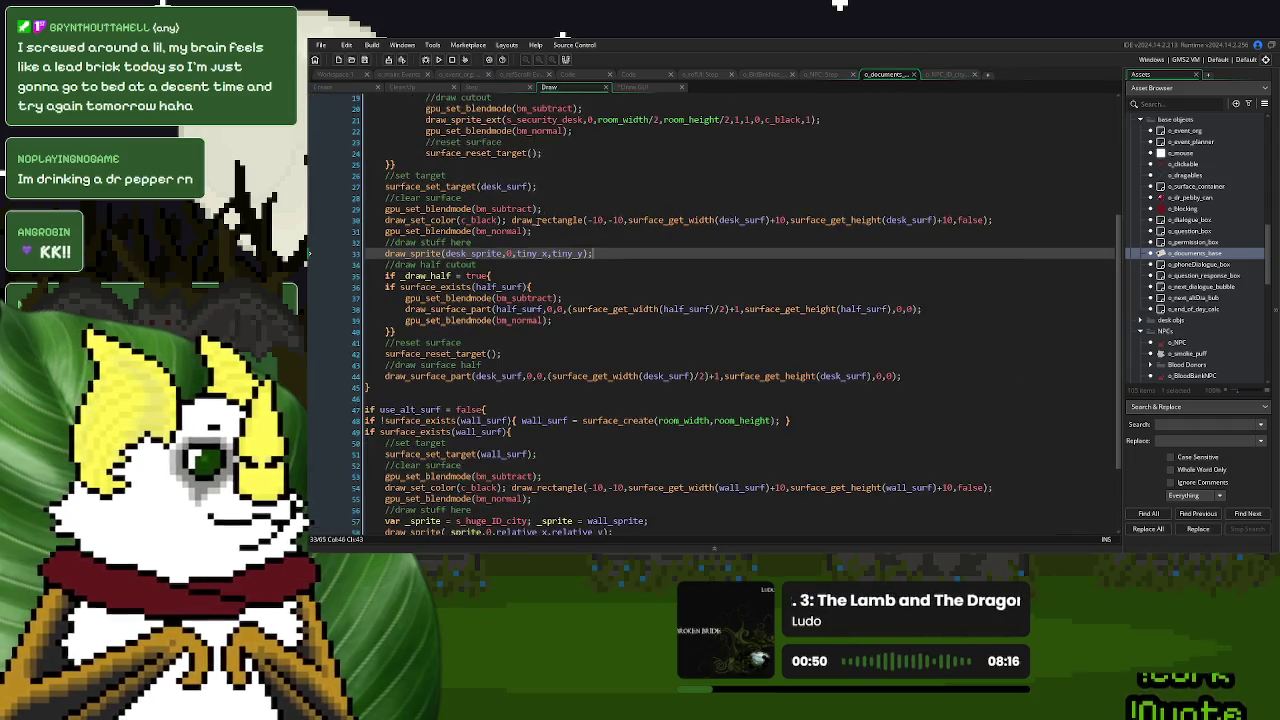
drag(593, 253, 385, 253)
key(ctrl+c)
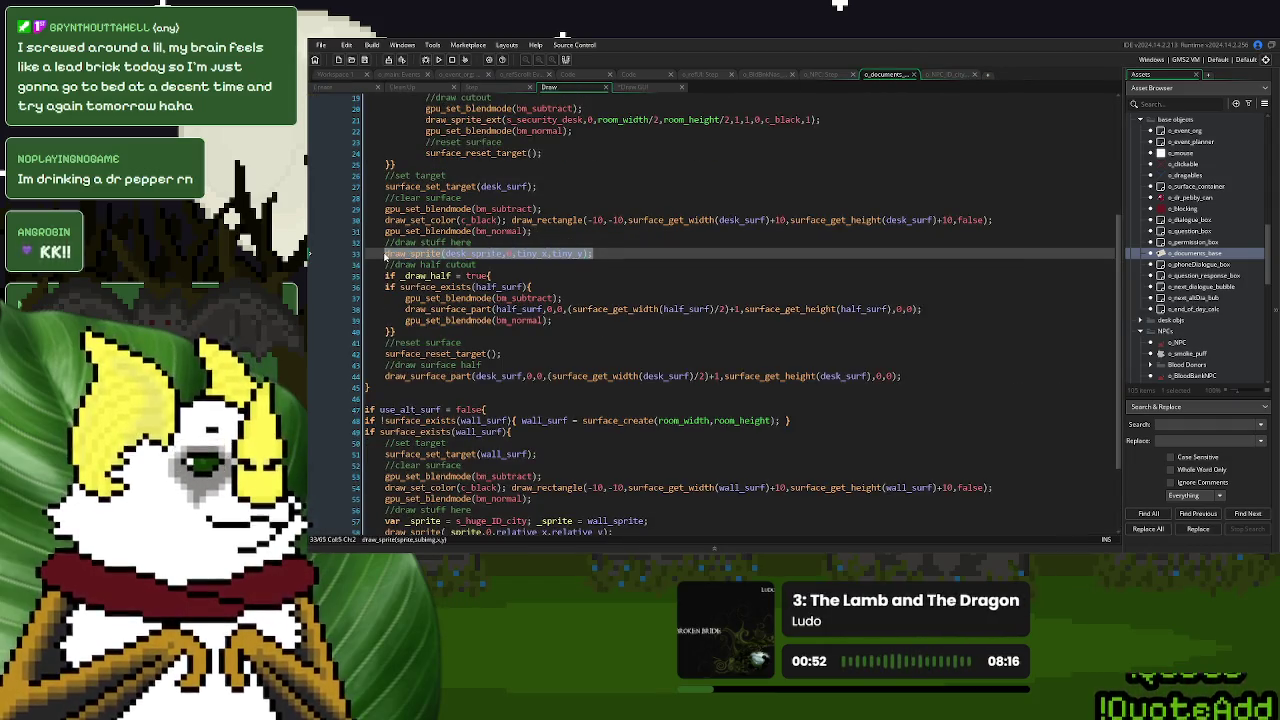
click(631, 87)
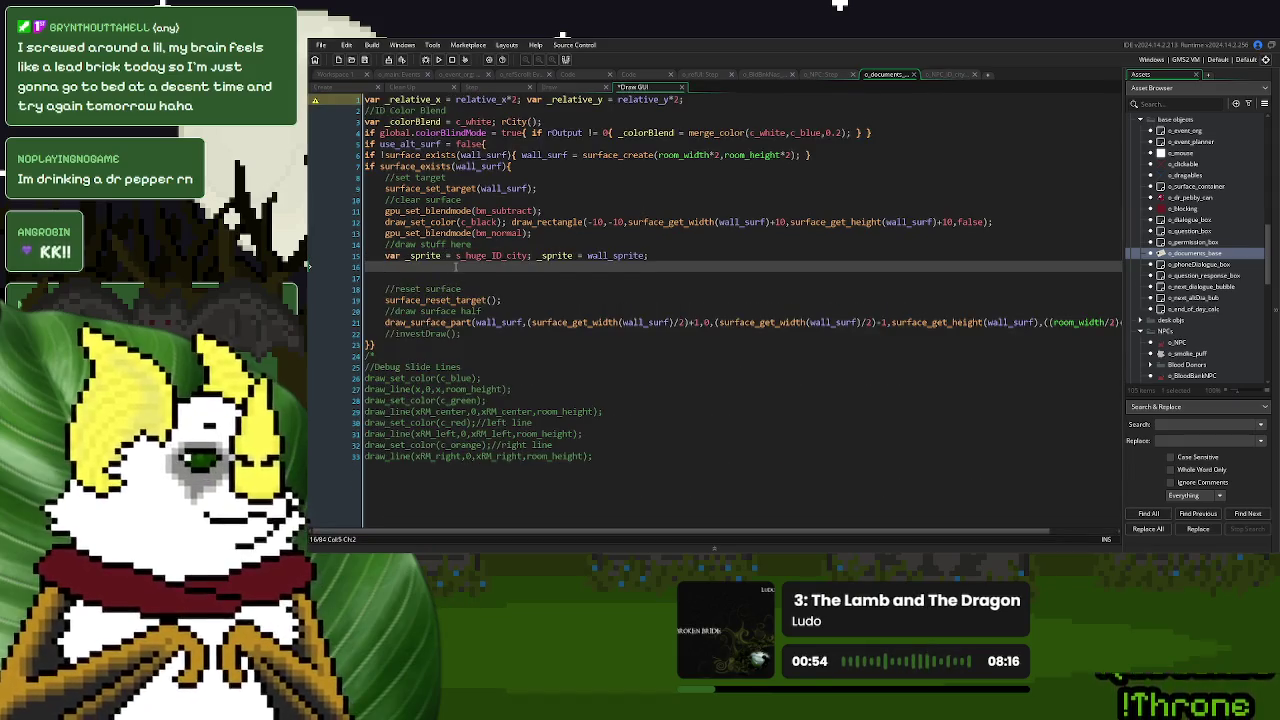
key(ctrl+v)
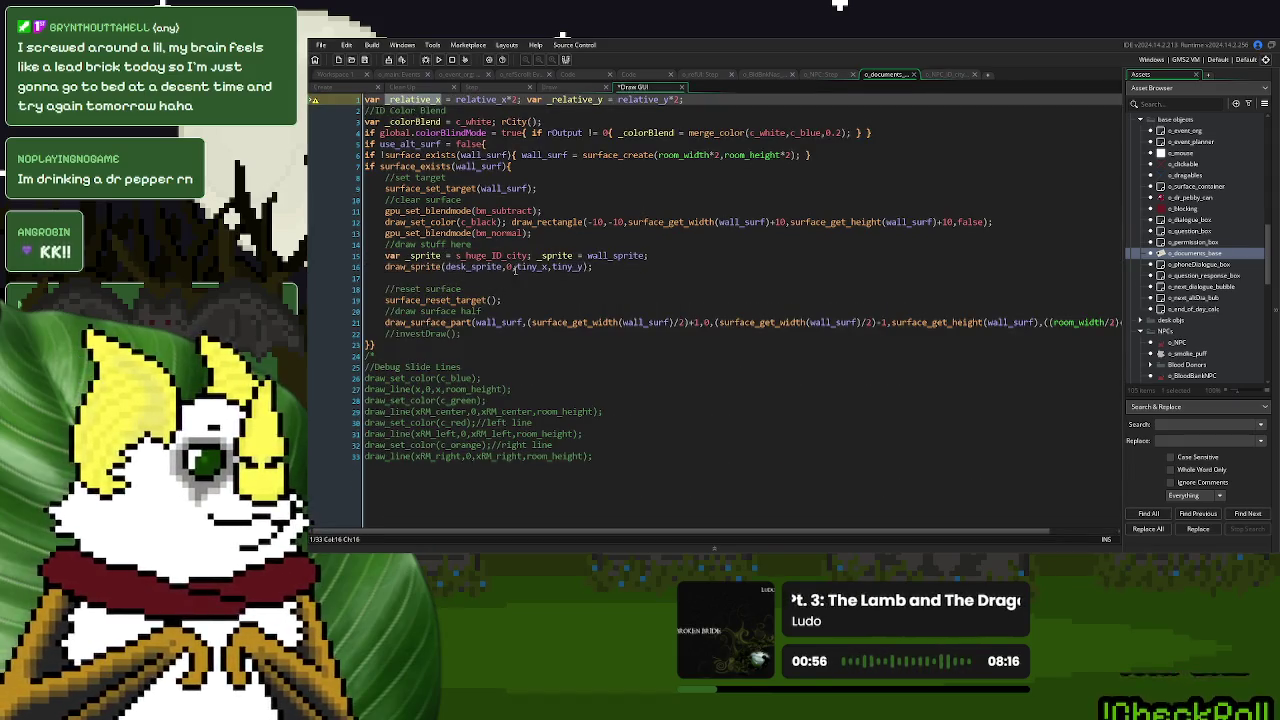
double_click(517, 268)
text(_relative_x)
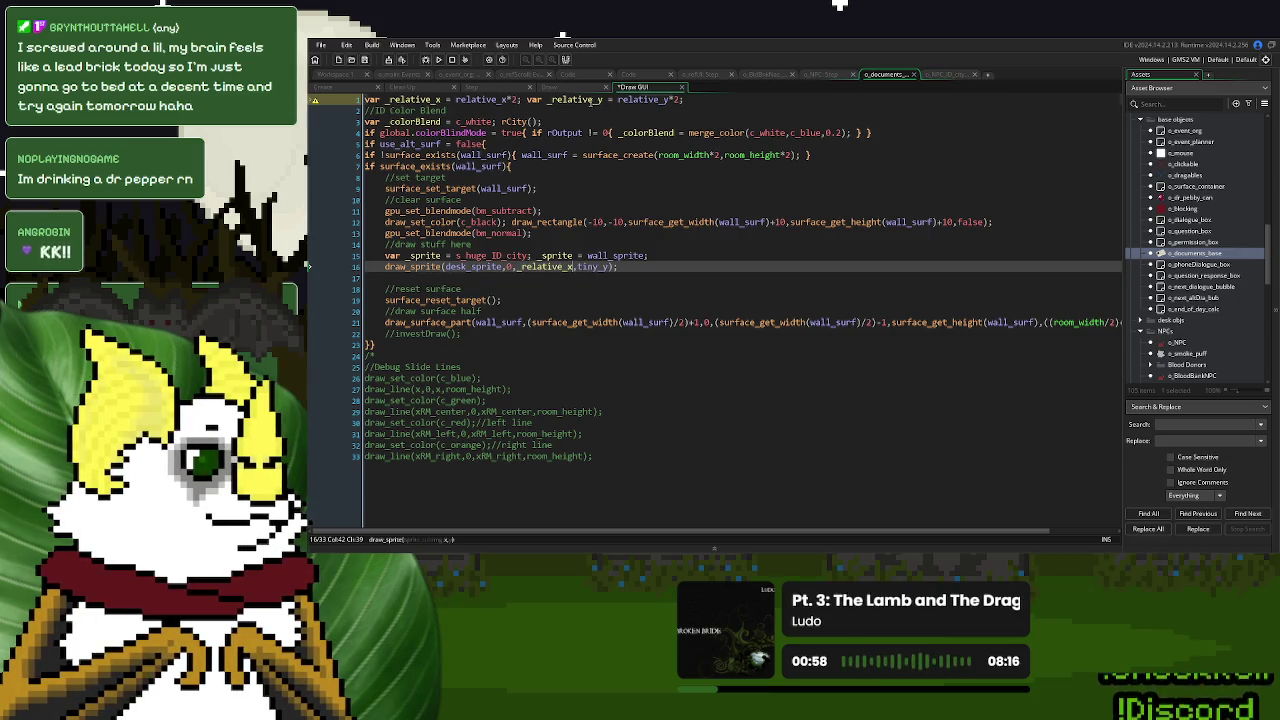
double_click(591, 100)
key(ctrl+c)
double_click(600, 267)
key(ctrl+v)
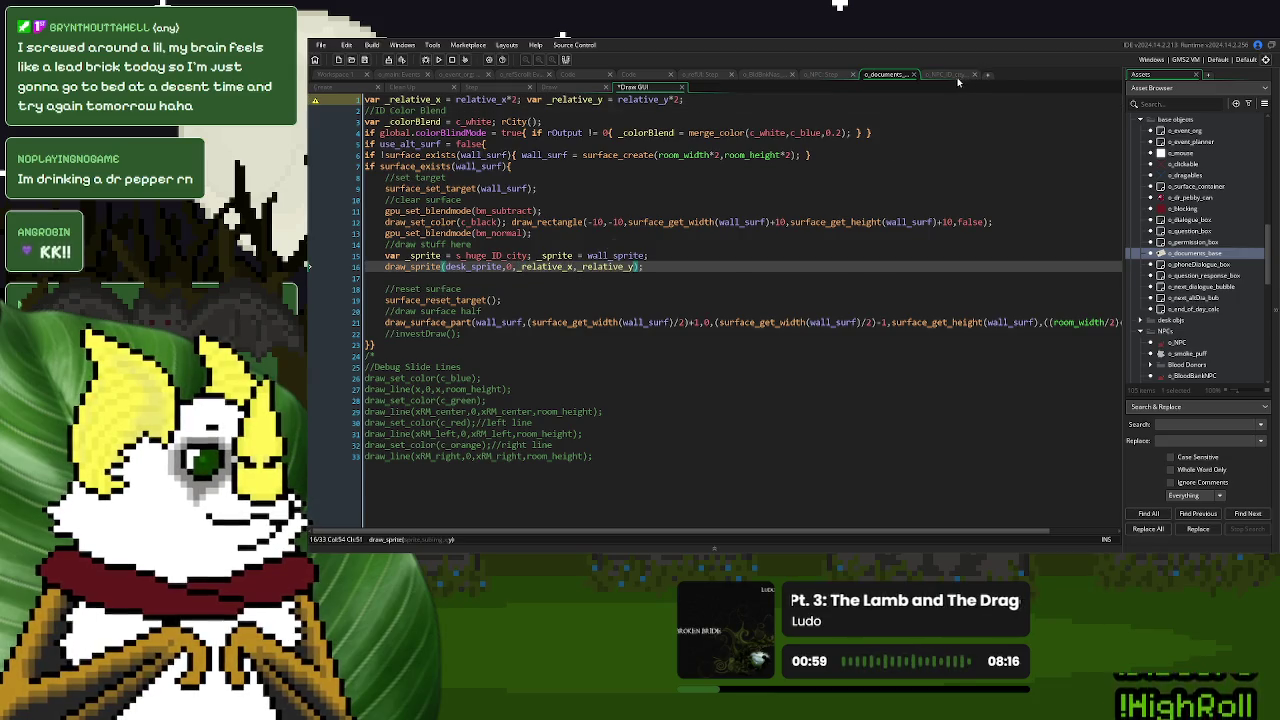
Turn line 16 into draw_sprite_ext(…,2,2,0,c_white,1), matching o_NPC_ID_city's scaled call, and run the game.
click(957, 77)
scroll(700, 300, up, 5)
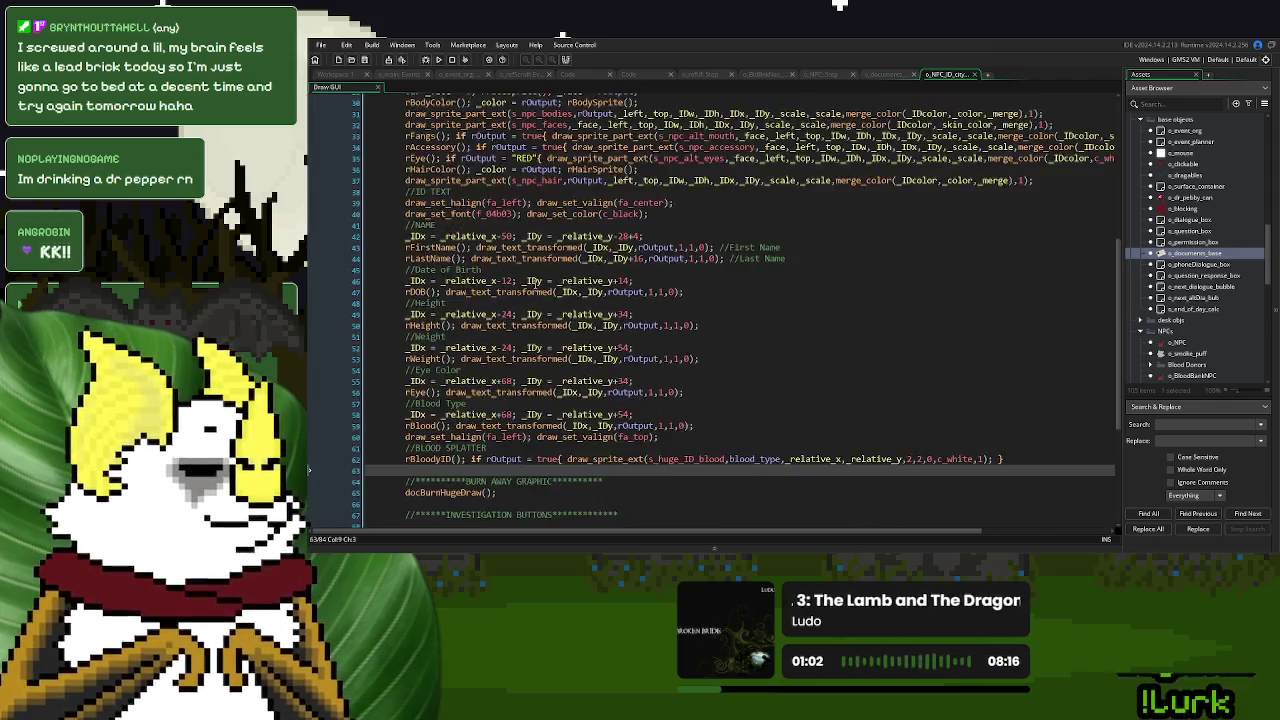
scroll(535, 283, up, 3)
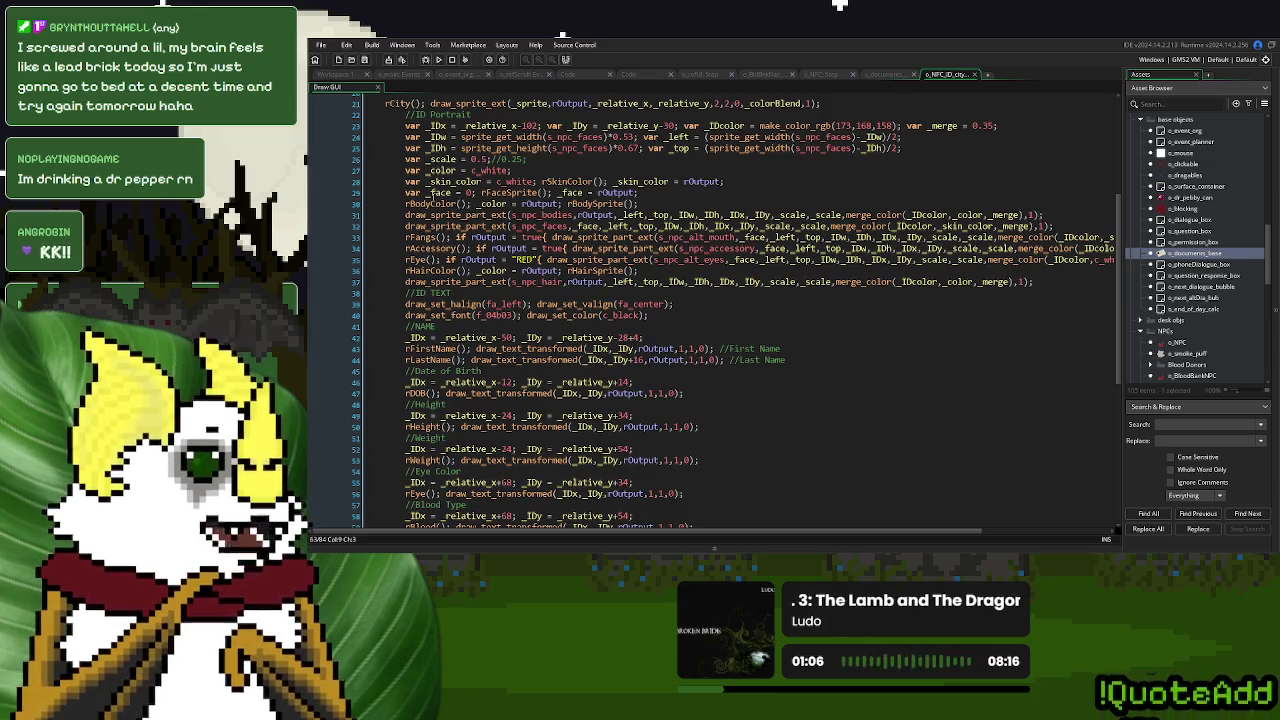
scroll(457, 203, up, 2)
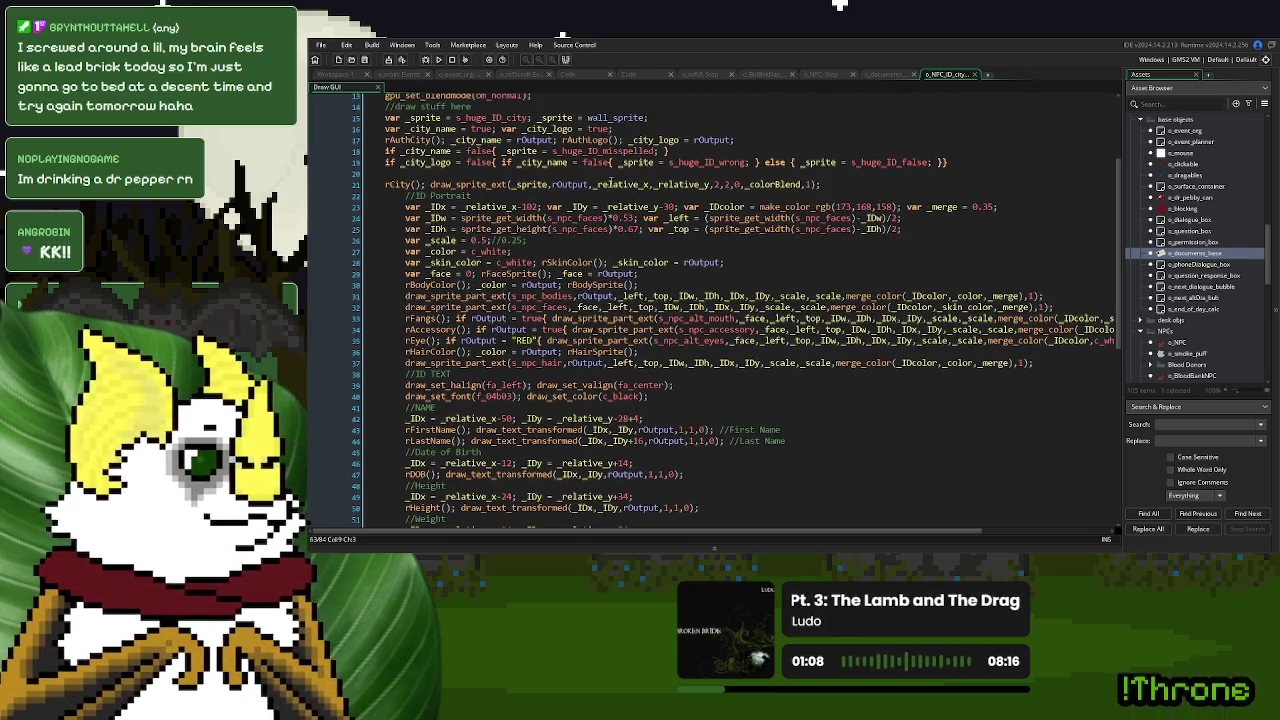
click(633, 184)
double_click(633, 184)
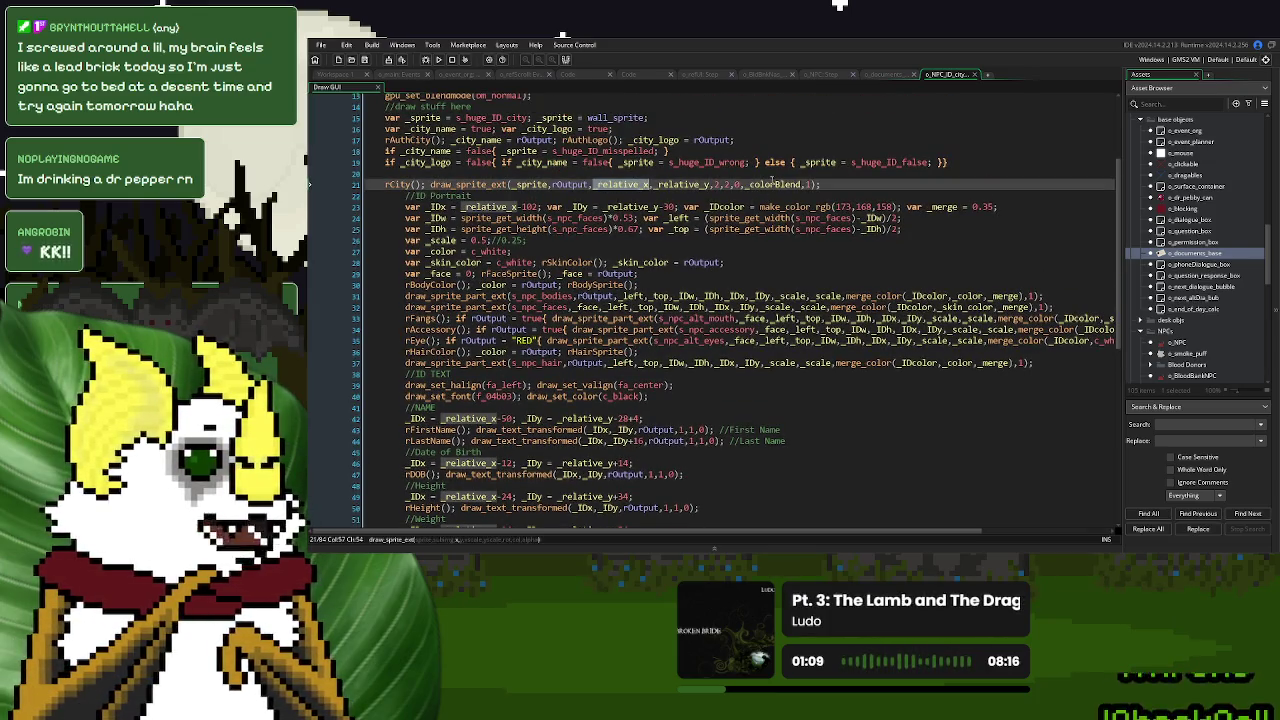
click(886, 75)
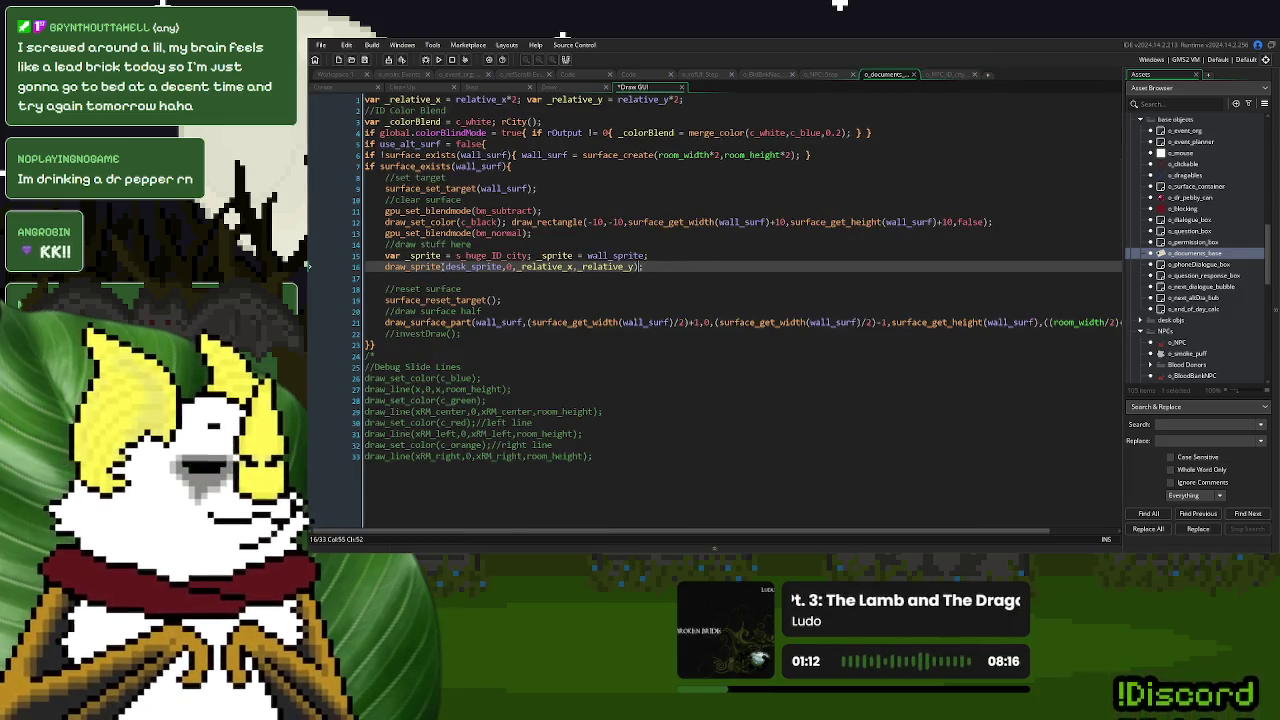
click(441, 266)
text(_ext)
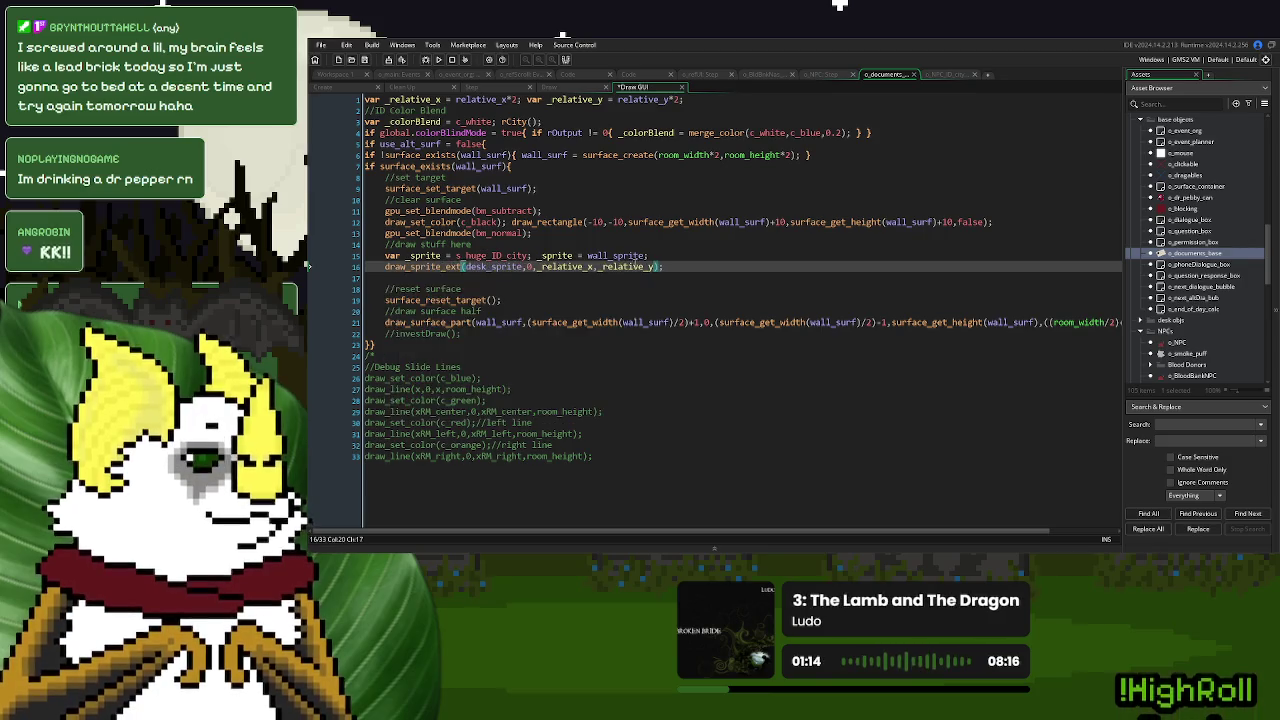
click(654, 266)
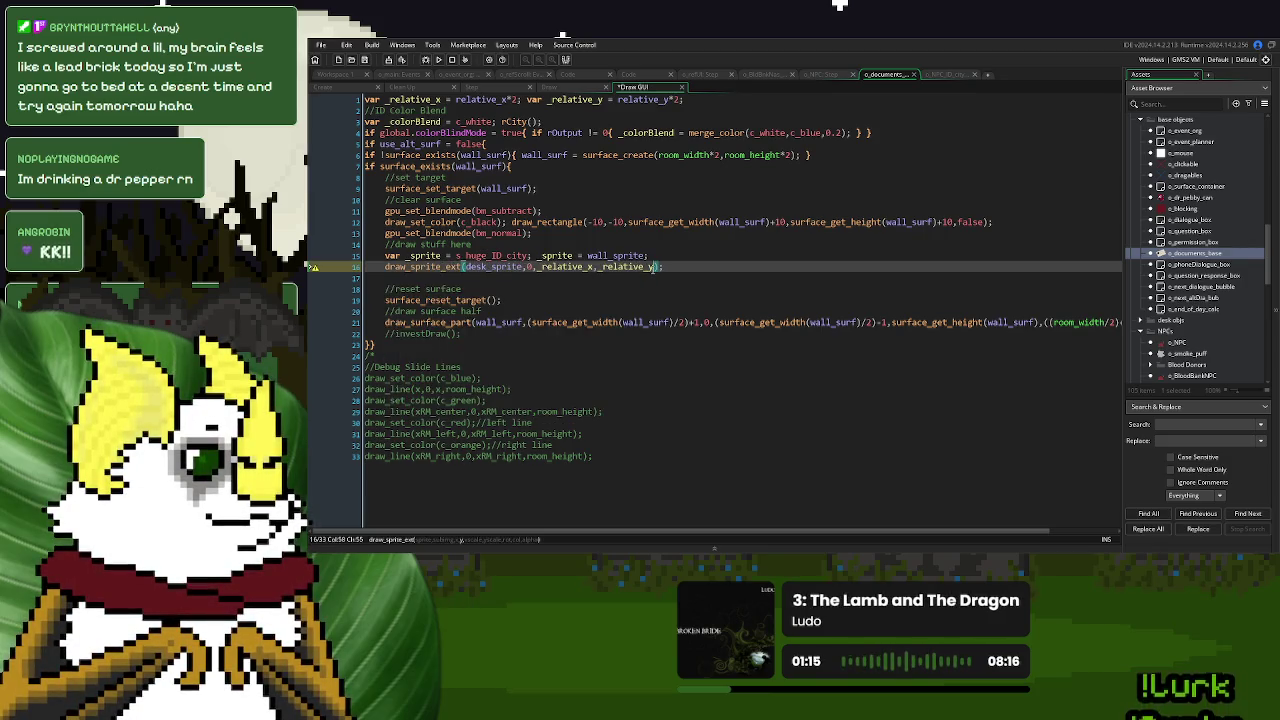
text(,2,2,0)
text(,c_white,)
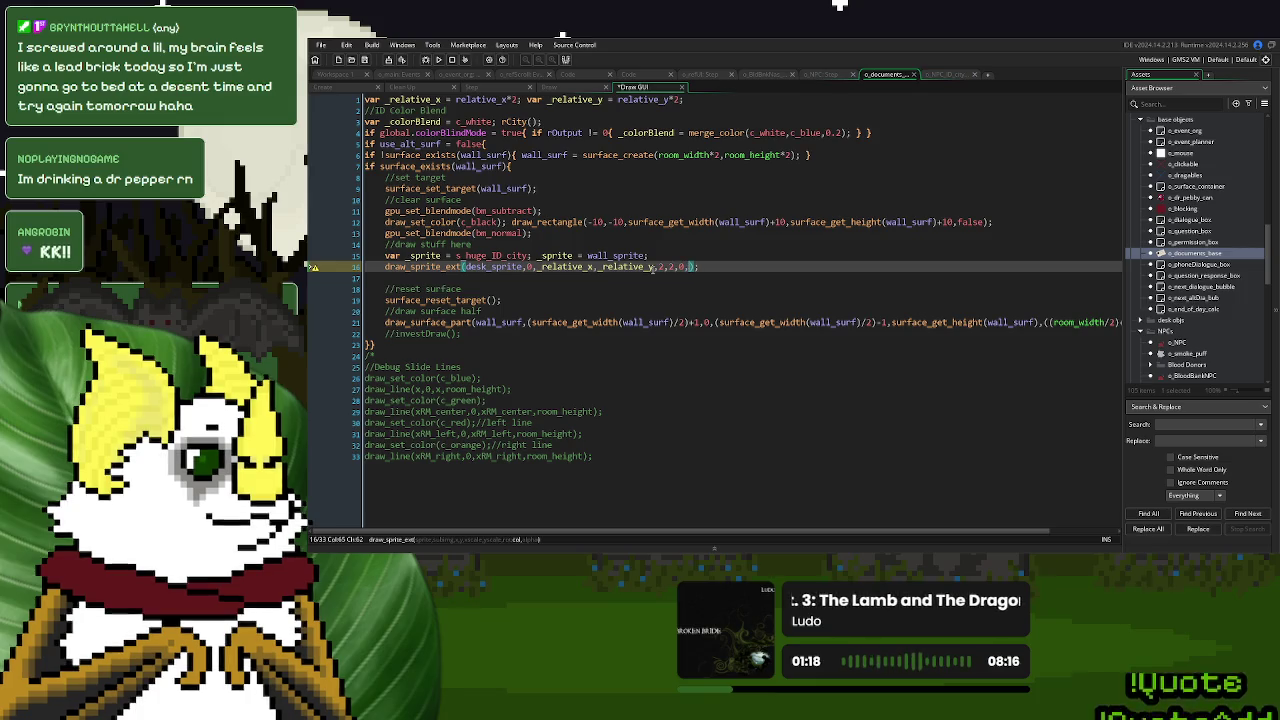
text(1)
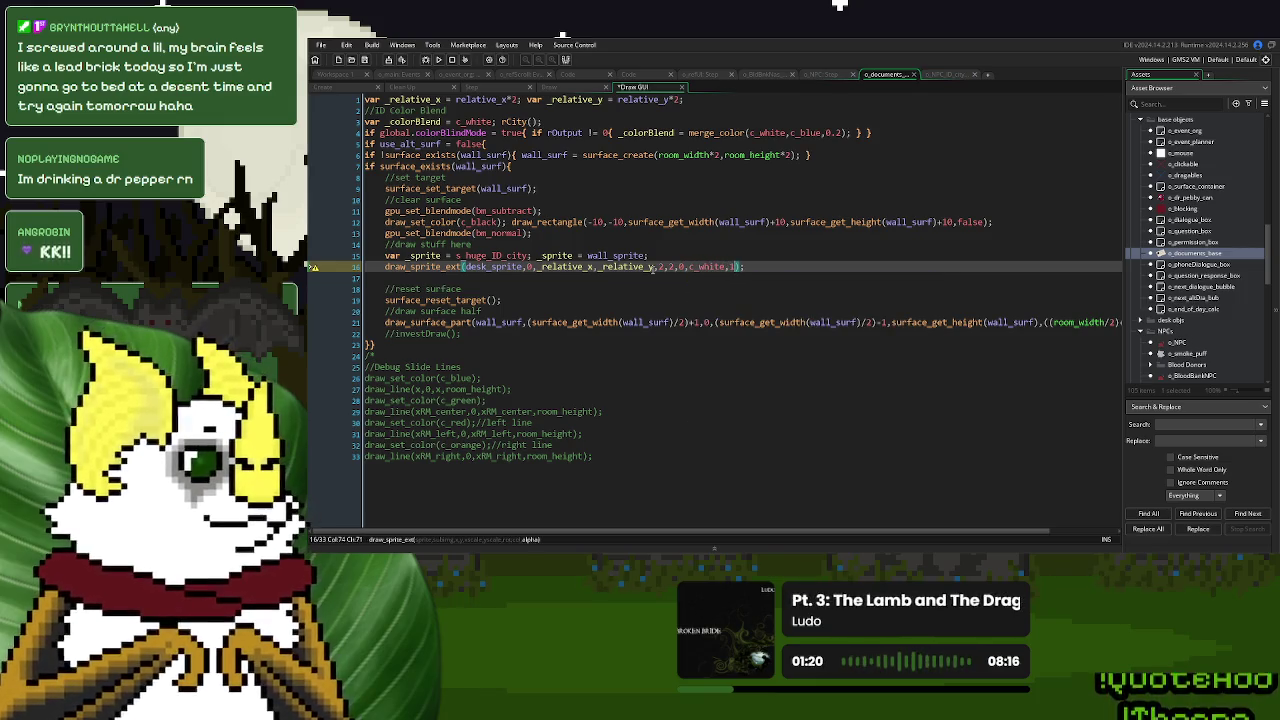
click(708, 289)
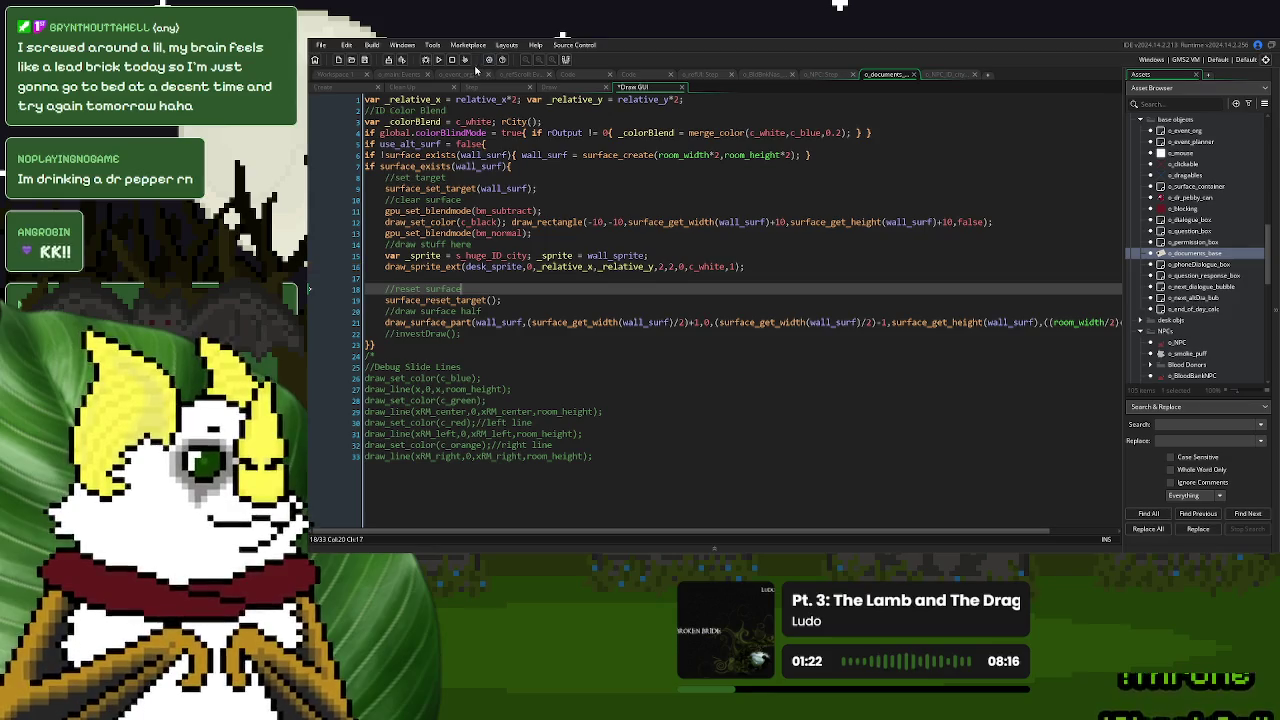
click(438, 60)
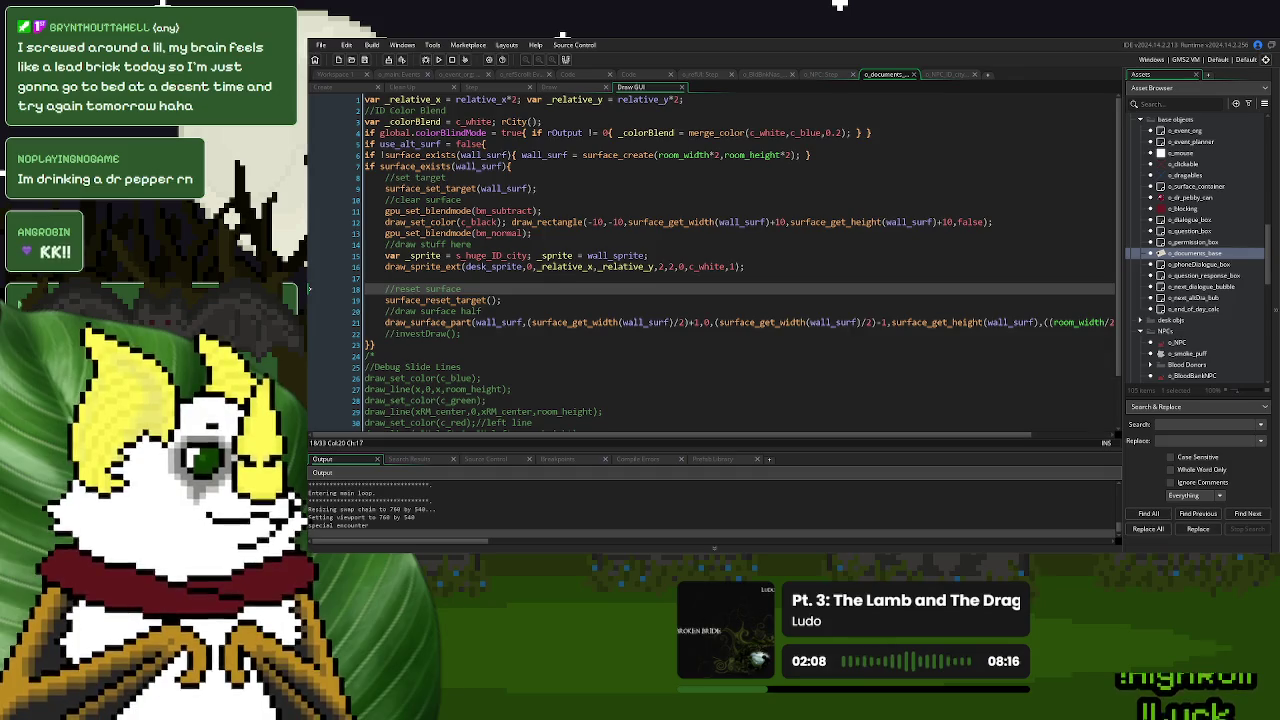
Open o_NPC_ID_city's Draw event code full-view and locate the desk surface cutout code.
click(651, 200)
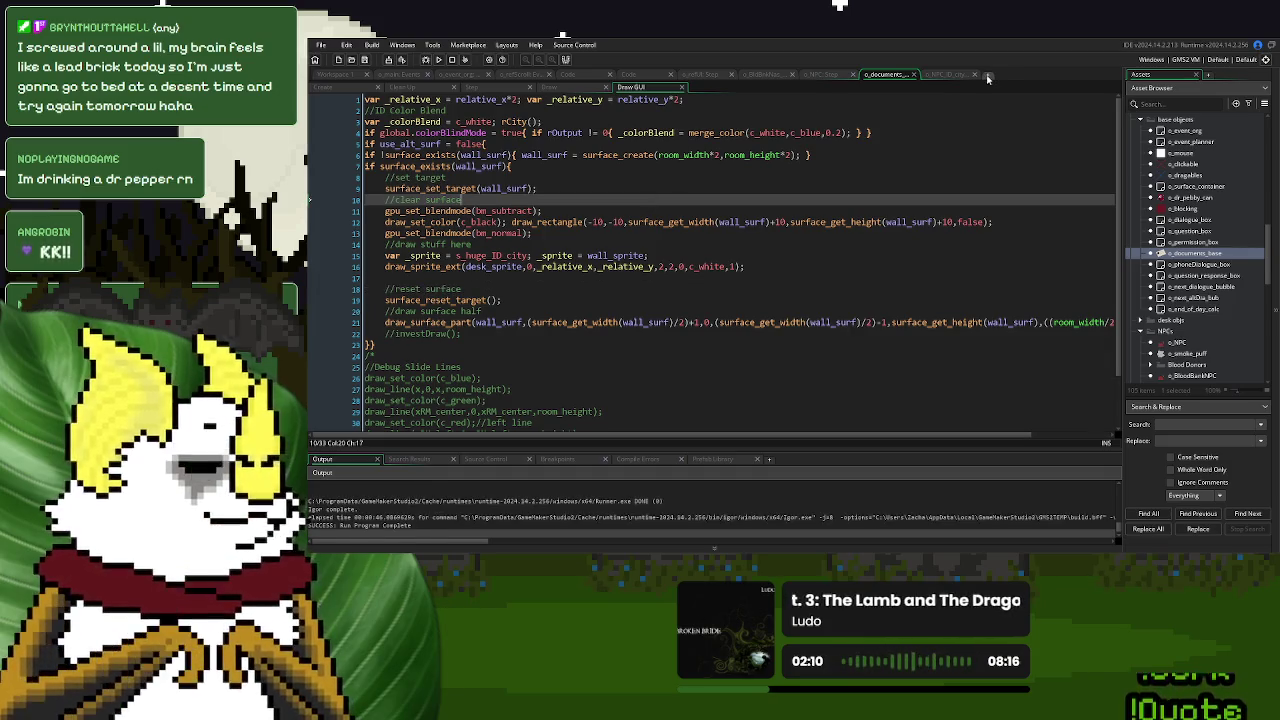
click(945, 75)
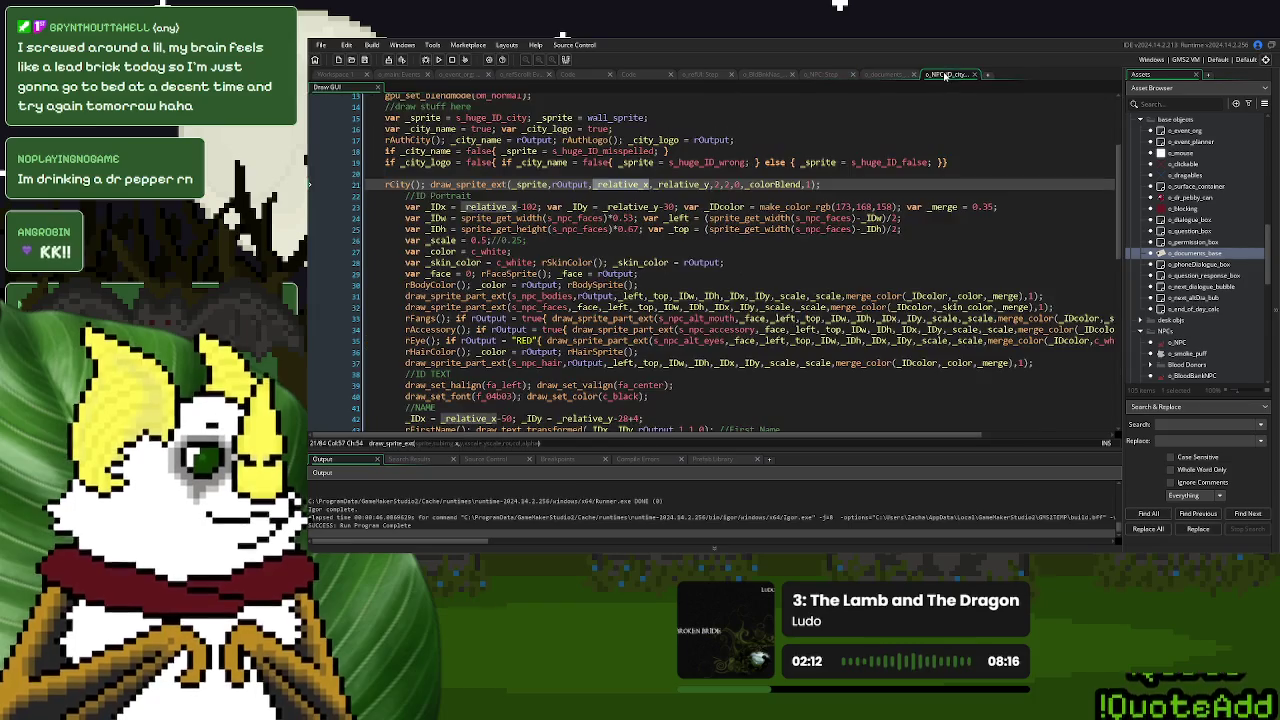
click(318, 75)
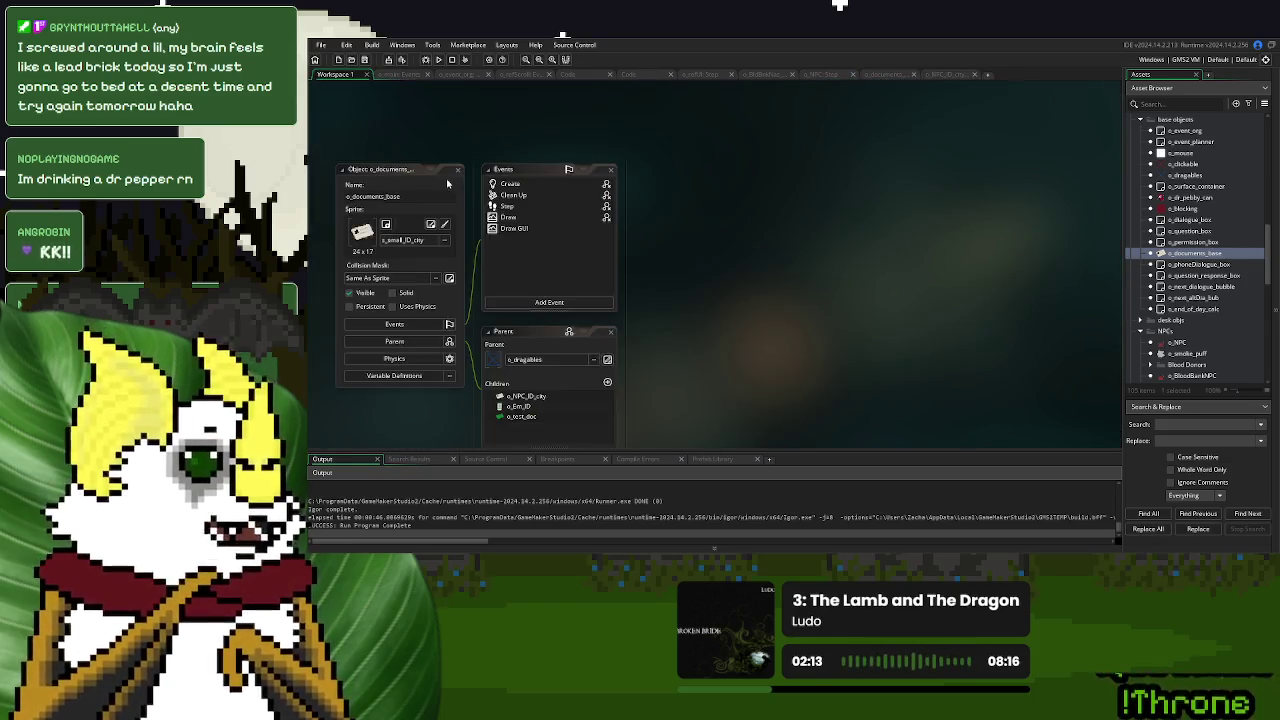
double_click(510, 217)
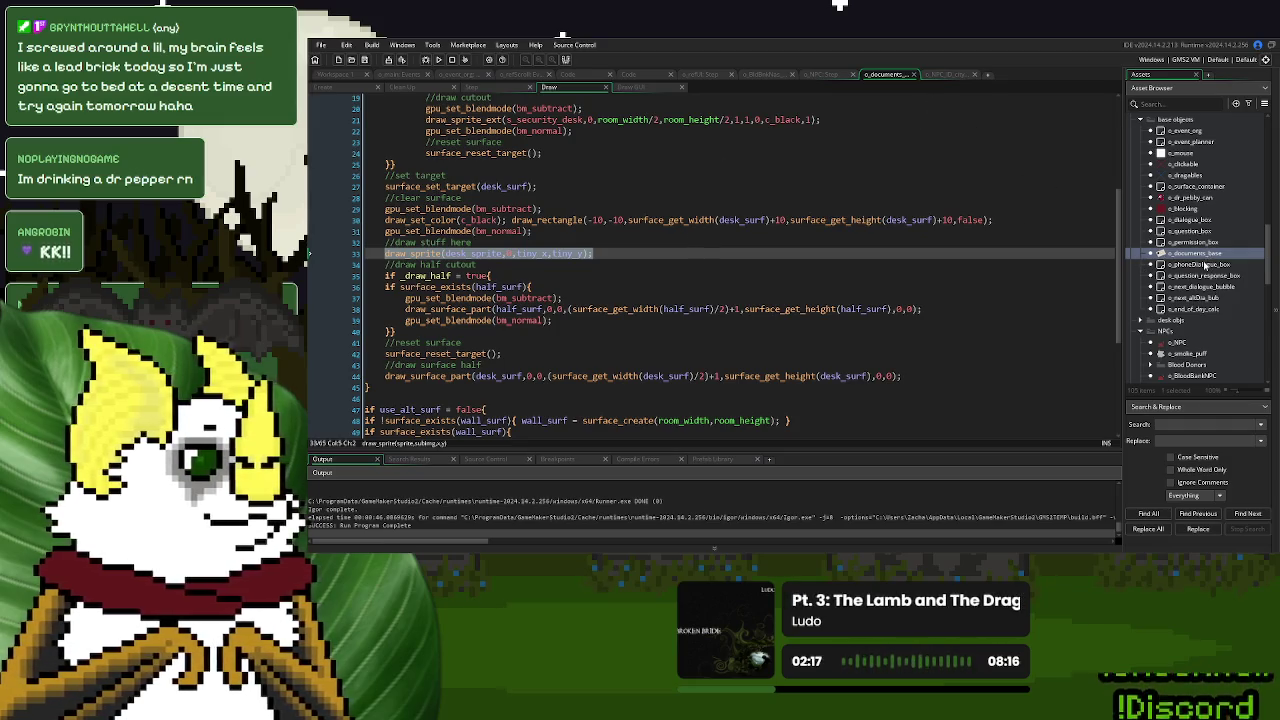
scroll(1204, 266, down, 5)
double_click(1183, 304)
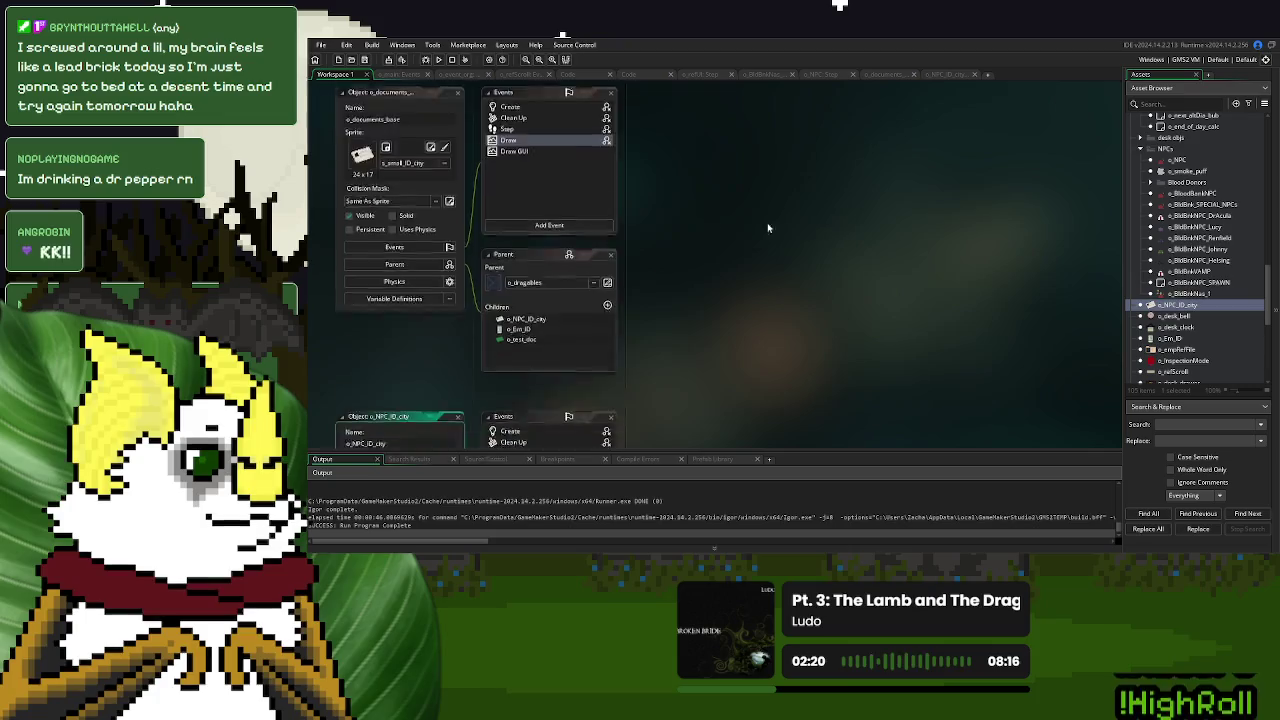
double_click(516, 170)
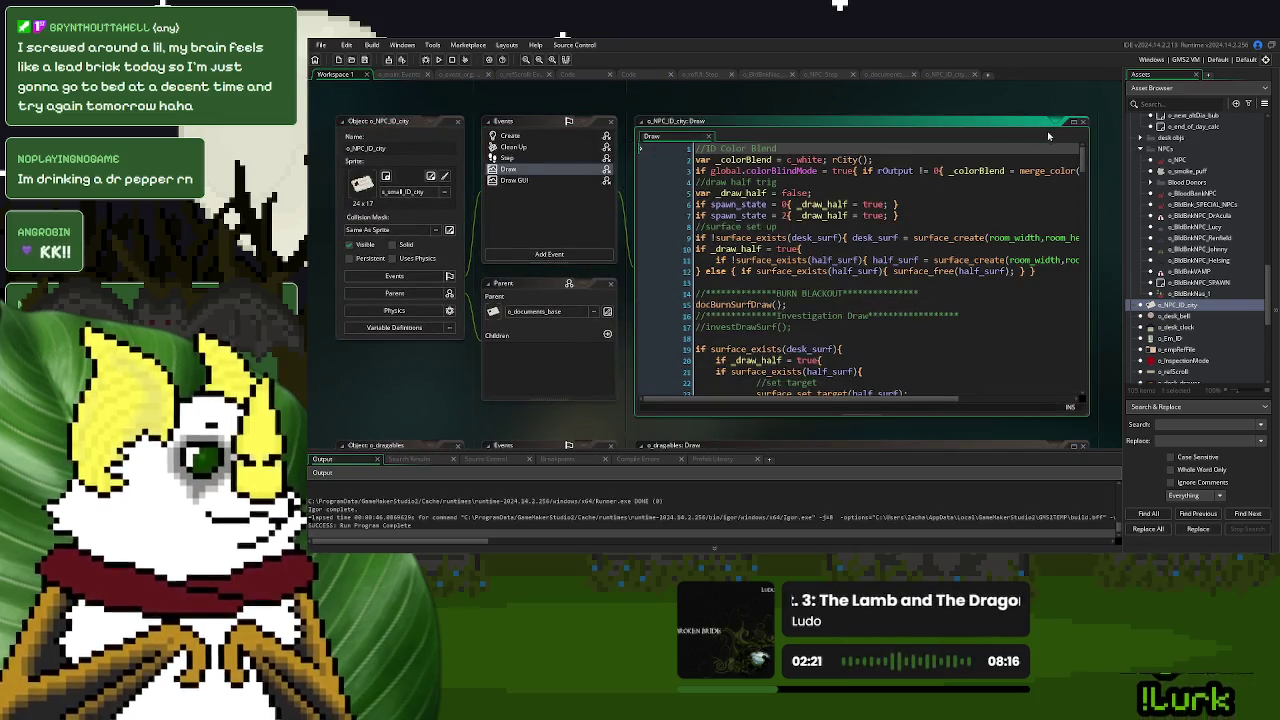
double_click(668, 136)
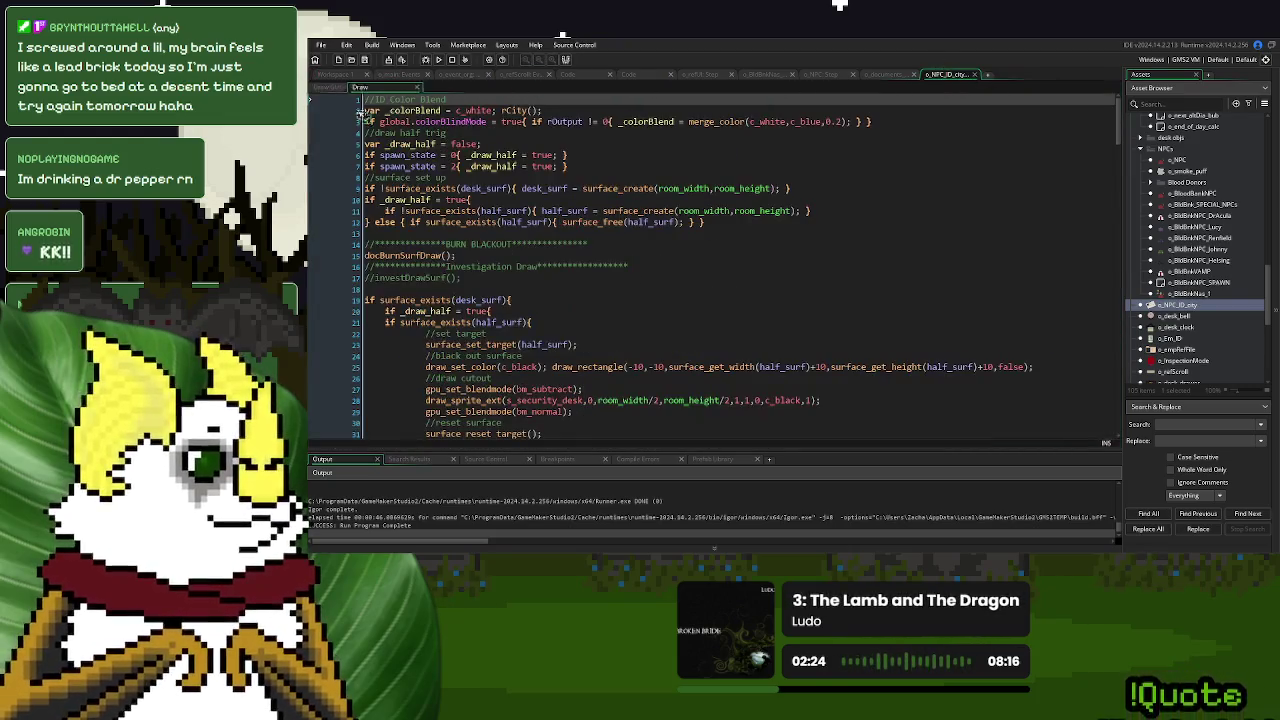
scroll(593, 291, down, 4)
scroll(593, 291, down, 2)
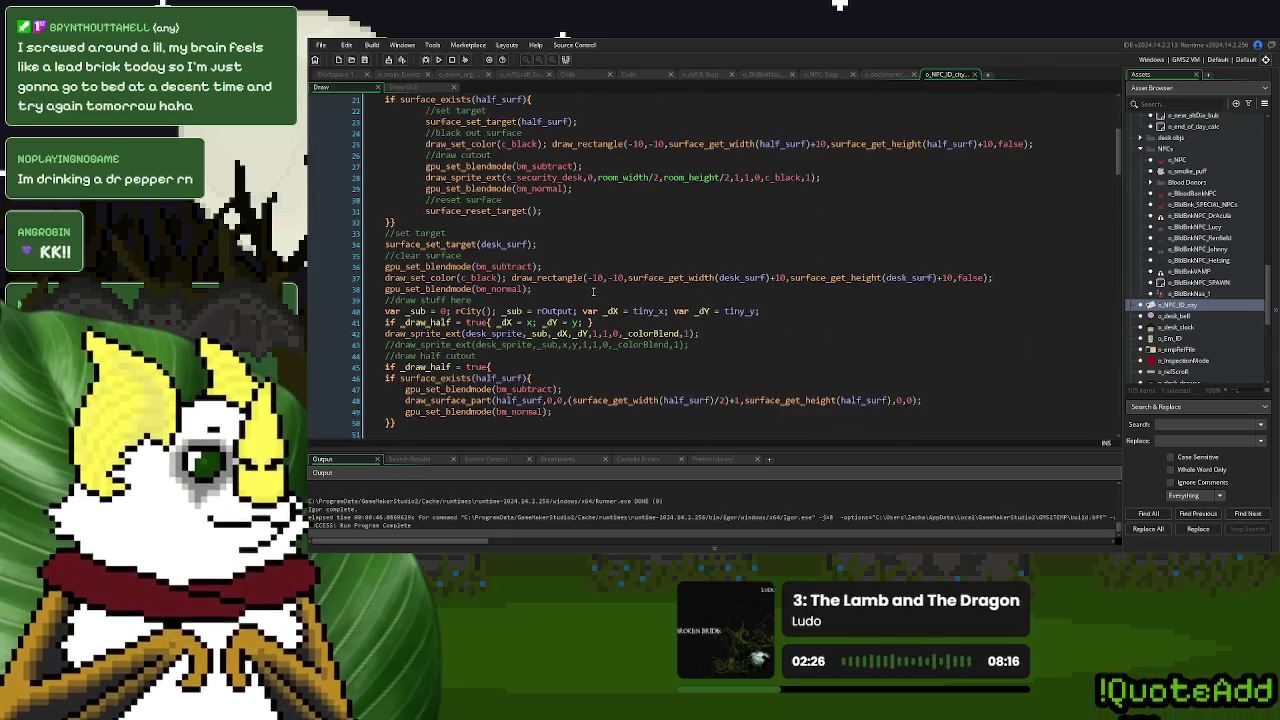
click(697, 289)
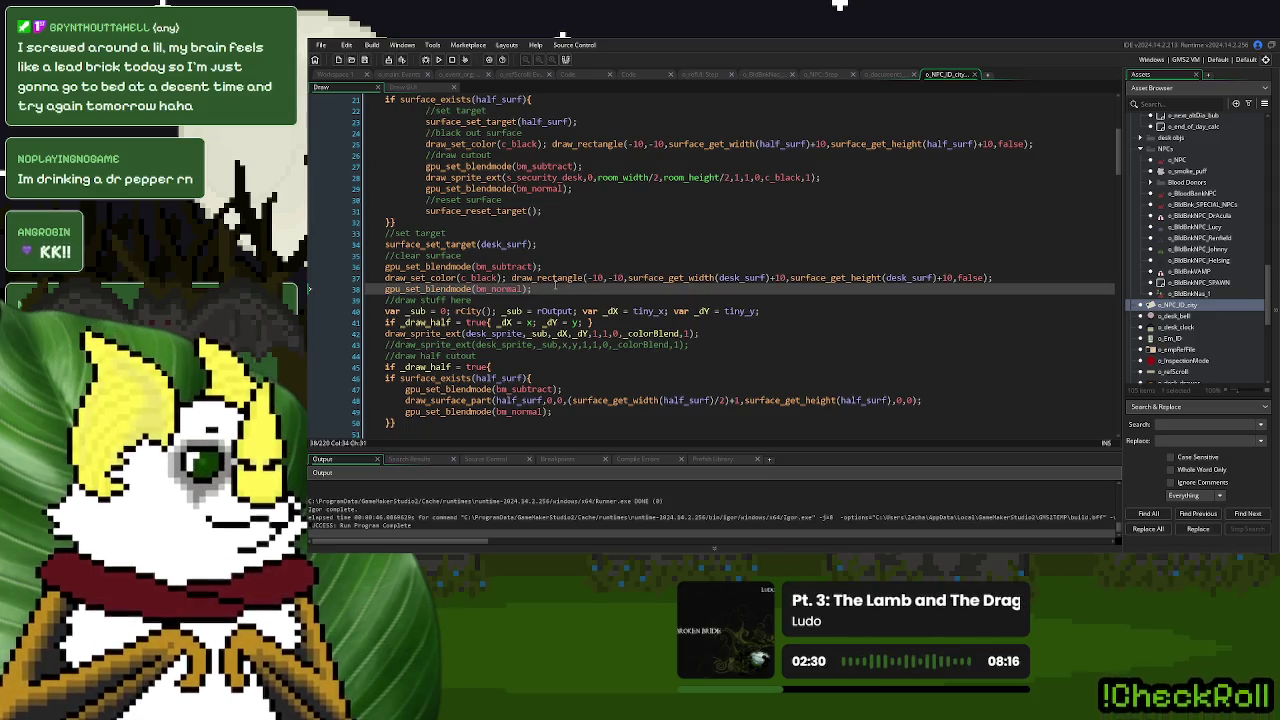
scroll(555, 286, up, 2)
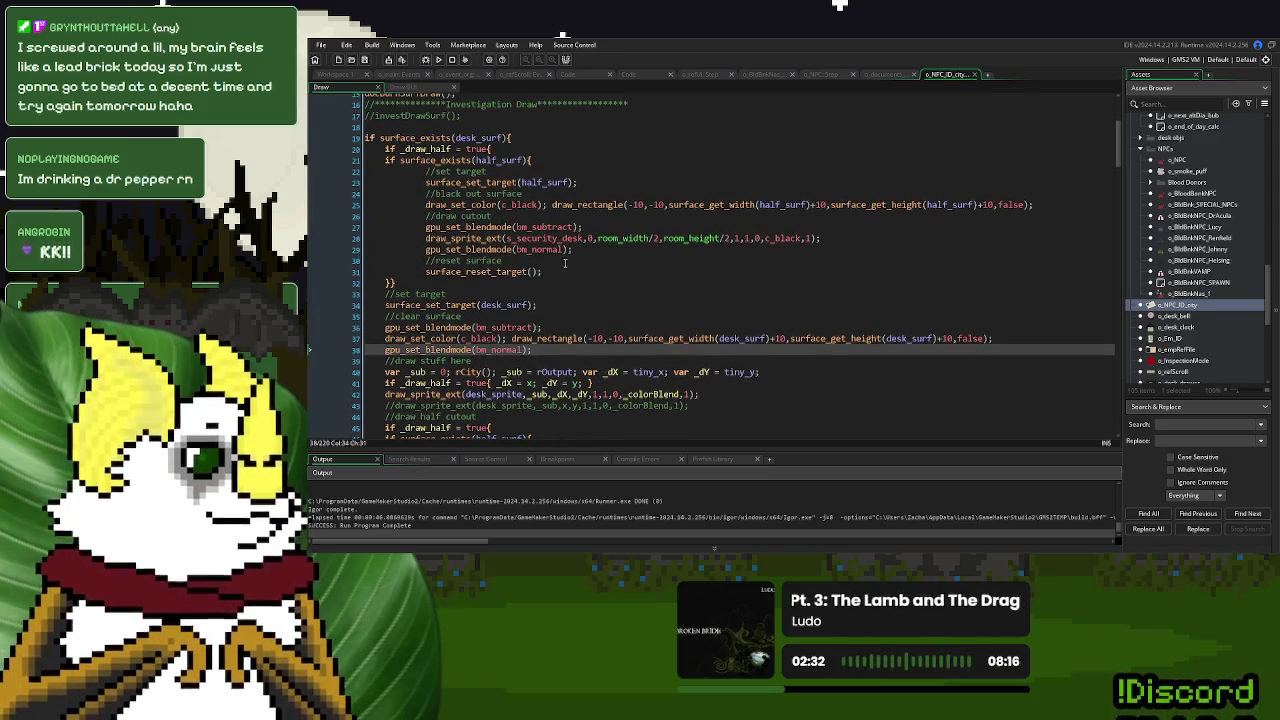
Outdent the half-surface cutout lines 22–31 by one level, then select lines 20–32.
drag(560, 271, 425, 174)
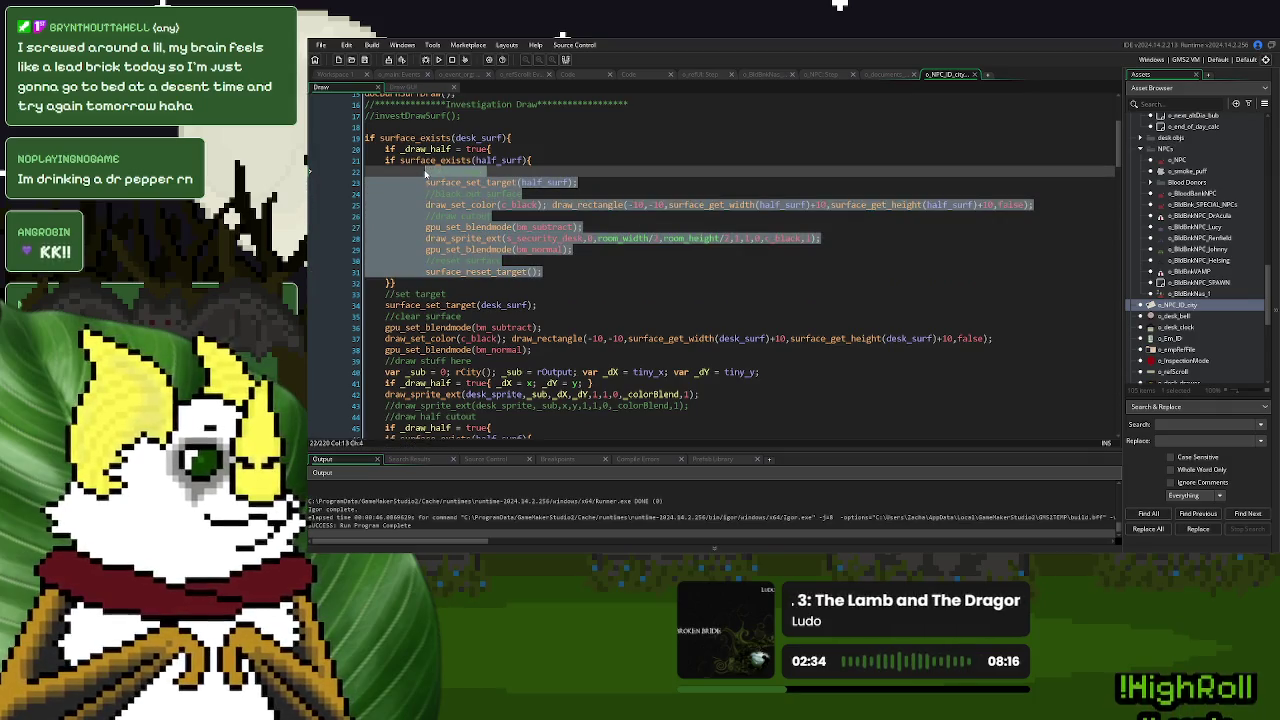
key(shift+Tab)
click(407, 283)
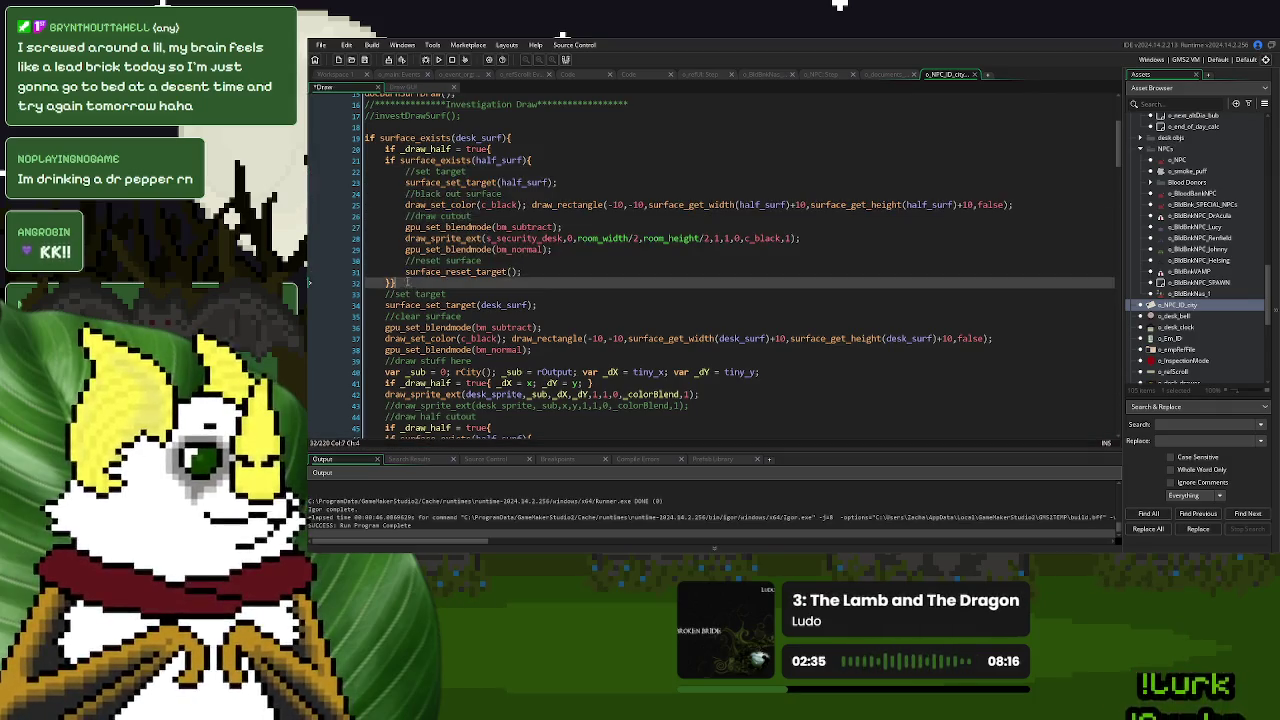
drag(407, 283, 386, 150)
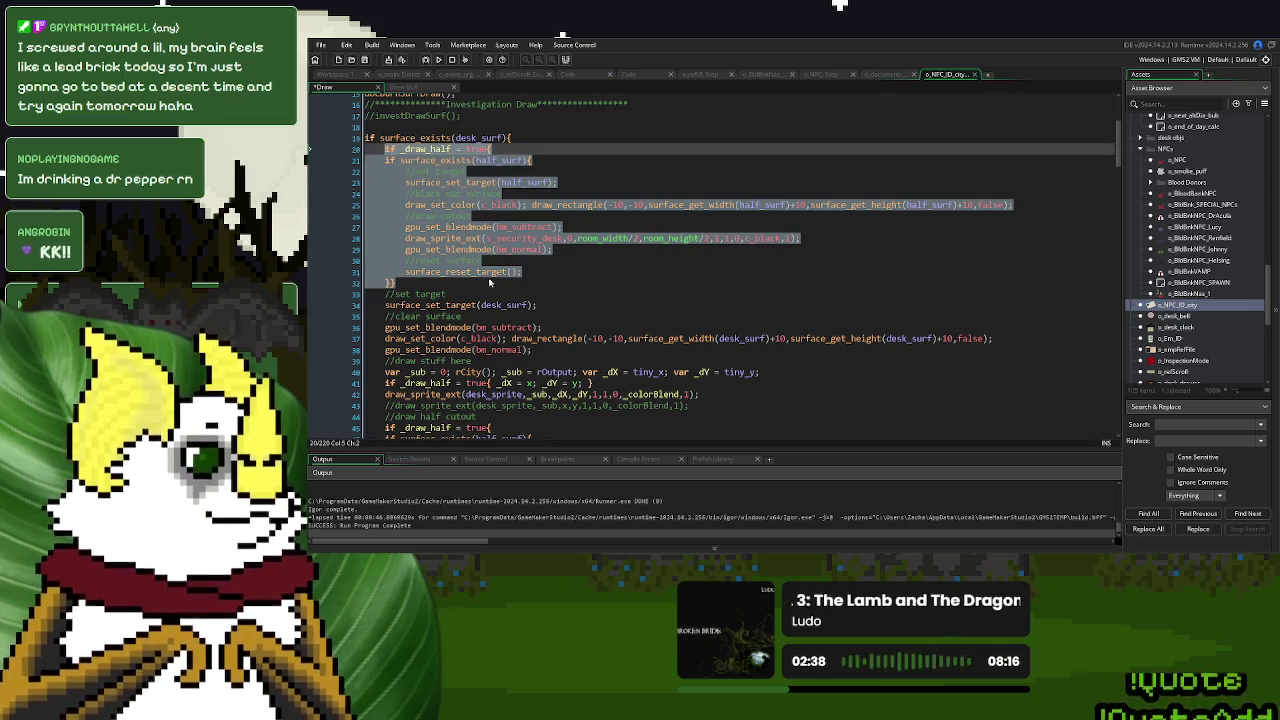
scroll(489, 280, up, 5)
click(470, 244)
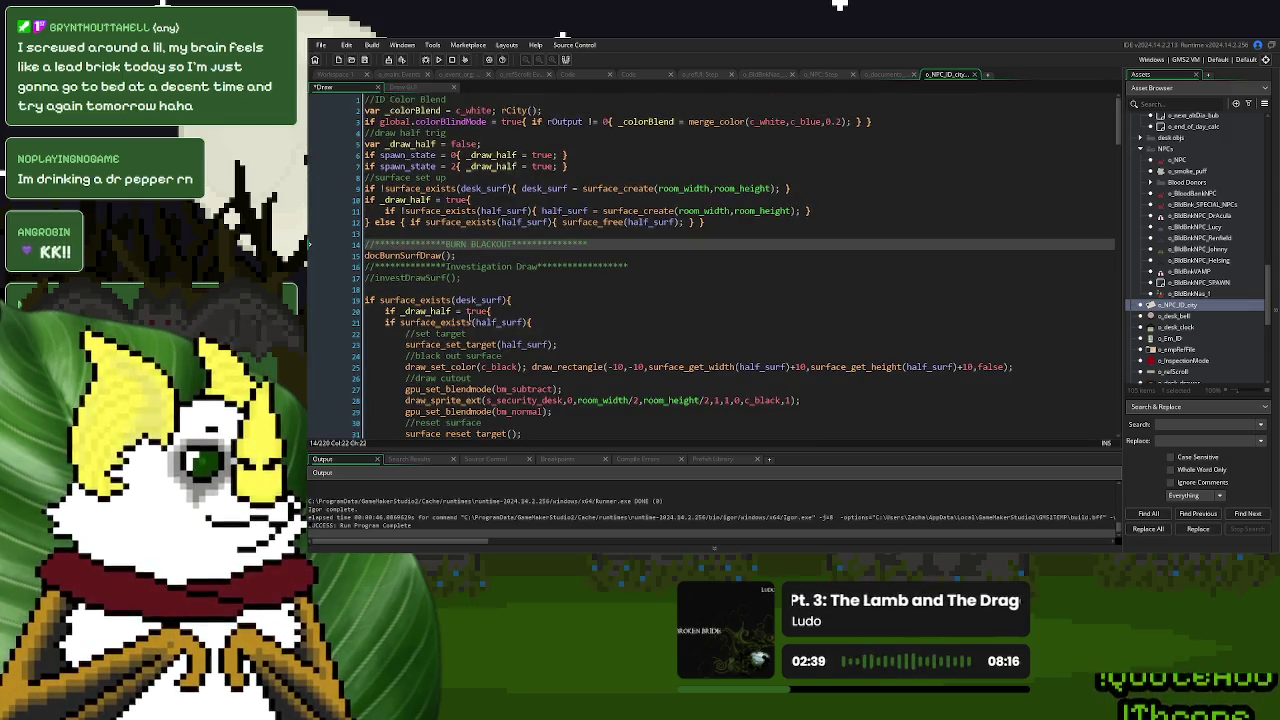
scroll(471, 322, down, 4)
drag(396, 323, 386, 189)
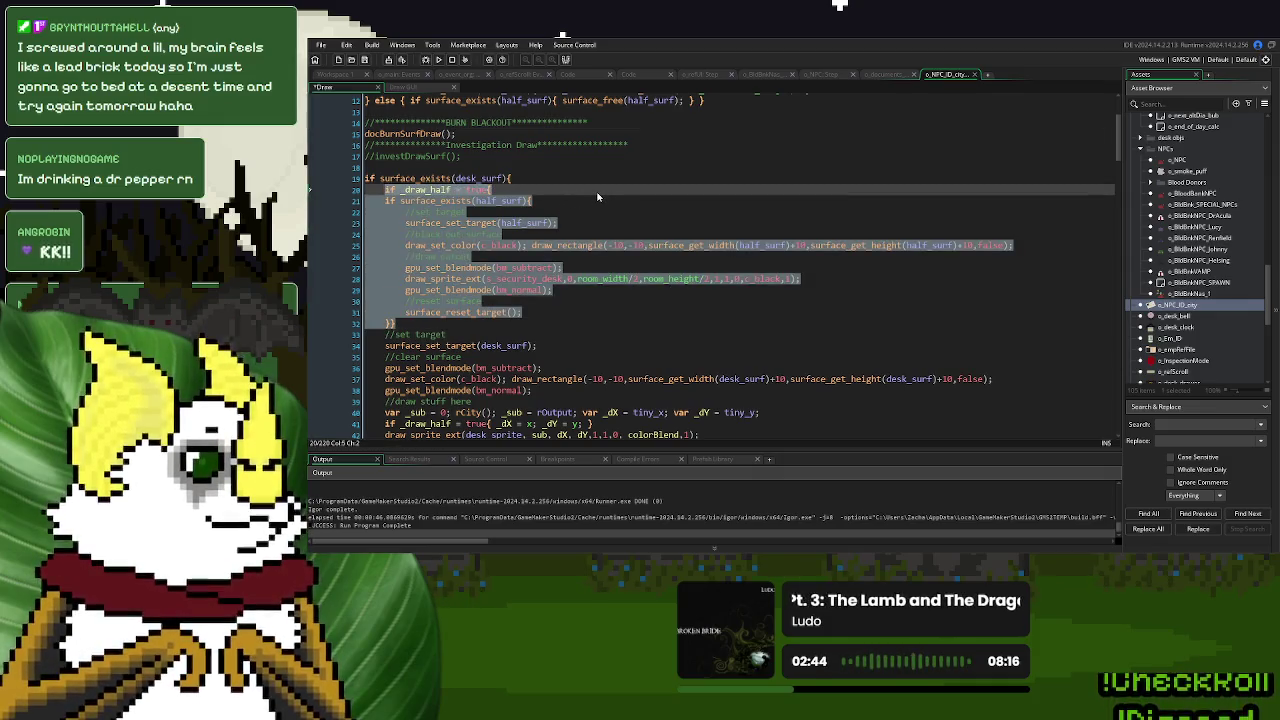
In o_documents_base's Draw code, outdent the pasted cutout lines 15–24 by one level.
click(893, 76)
scroll(453, 242, up, 4)
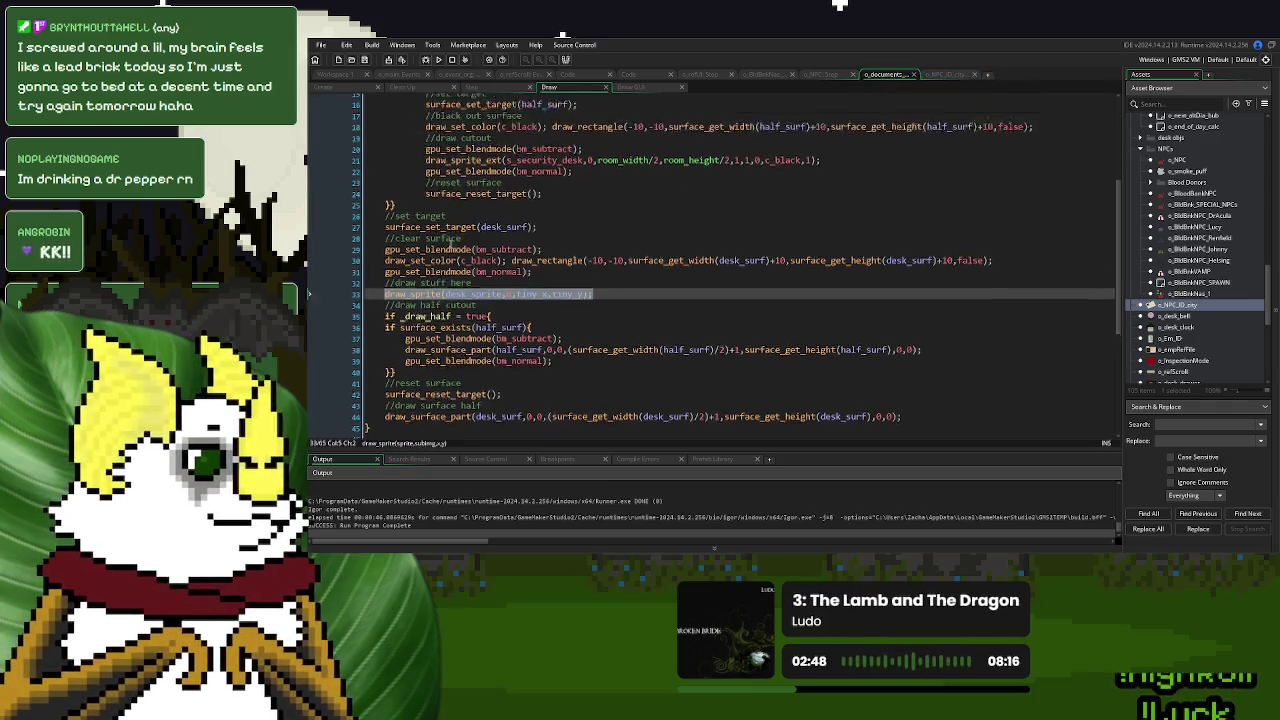
mouse_move(549, 276)
mouse_down()
mouse_move(450, 220)
mouse_move(404, 175)
mouse_move(428, 175)
mouse_up()
key(shift+Tab)
scroll(608, 252, up, 2)
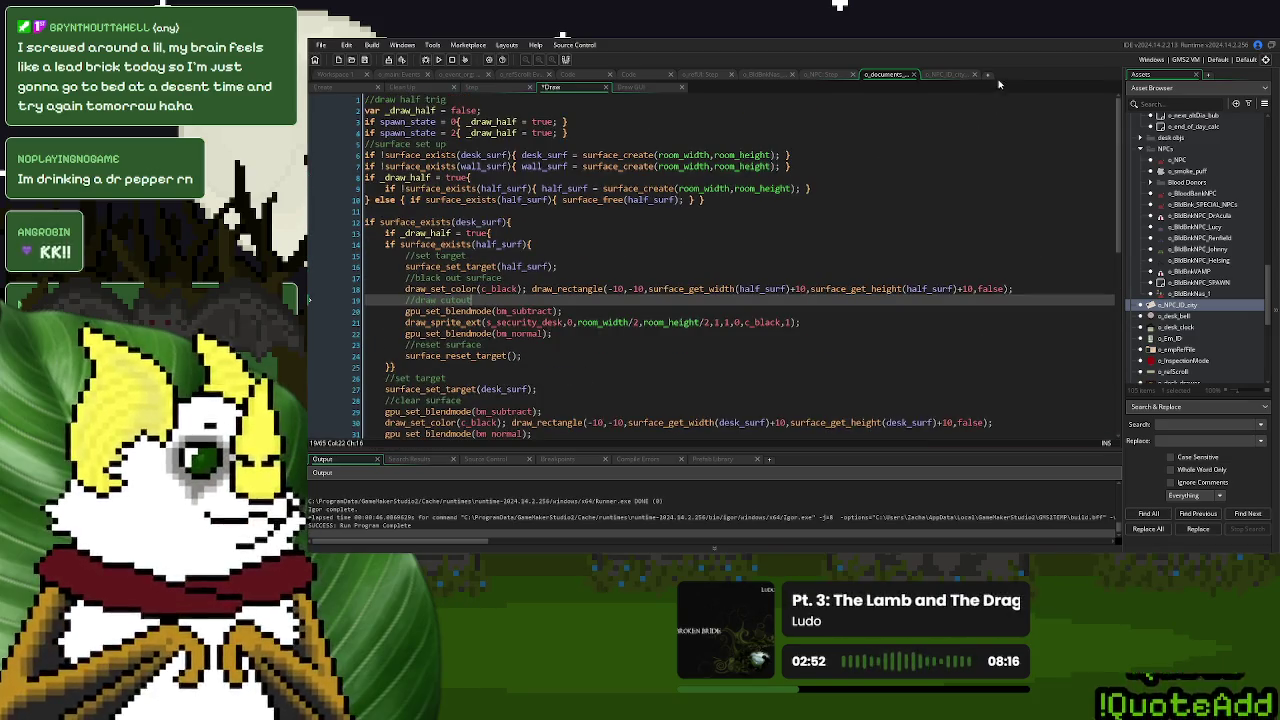
Compare the code against o_NPC_ID_city's Draw-half trigger lines, then save and run the game.
click(946, 76)
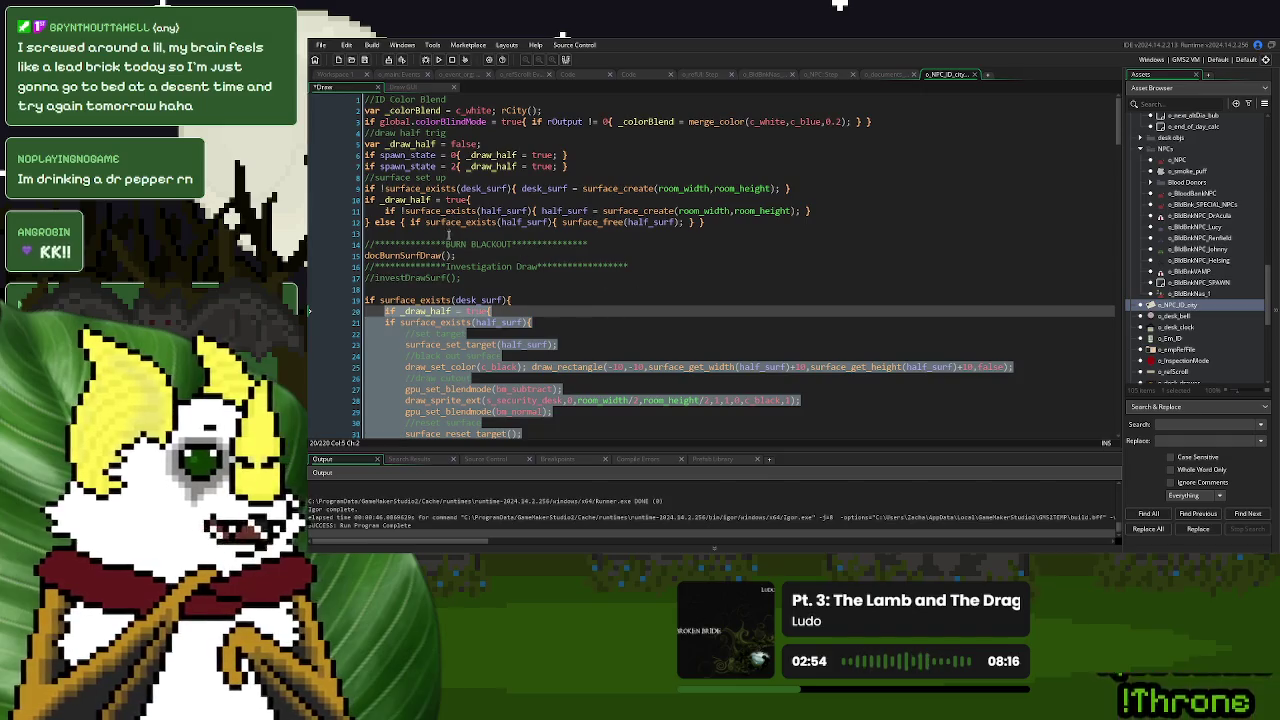
drag(574, 166, 342, 132)
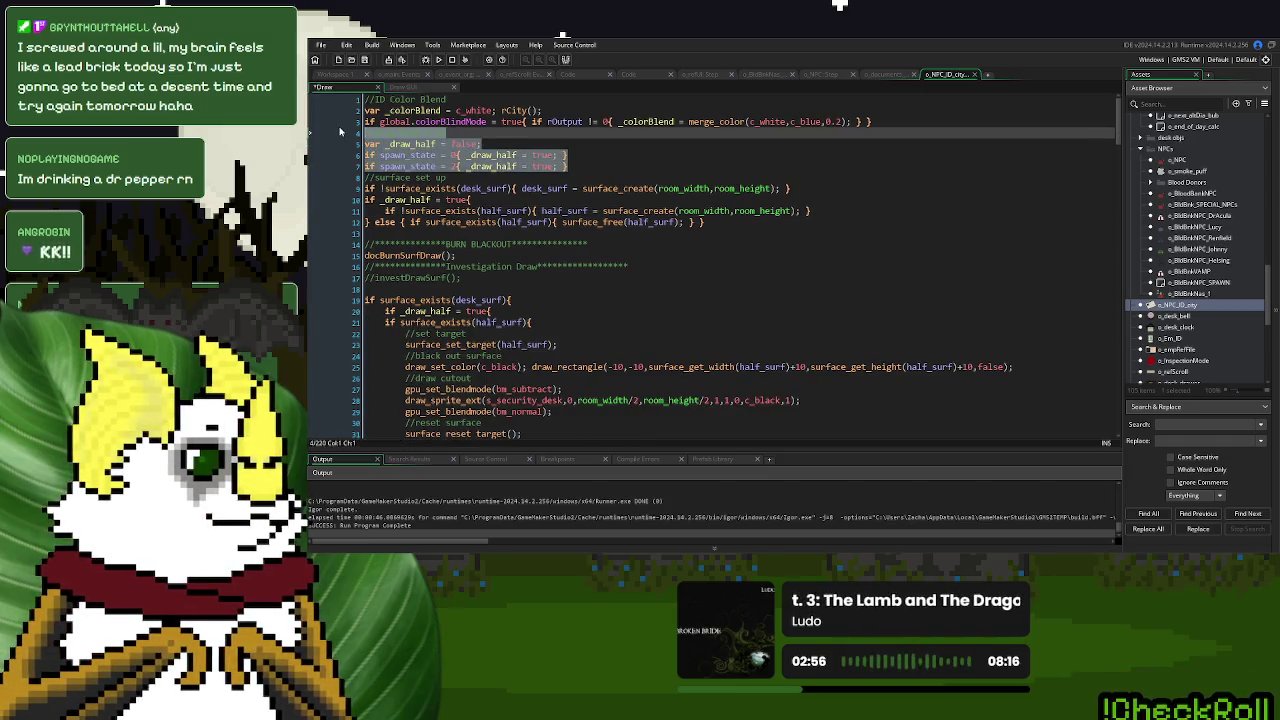
click(884, 77)
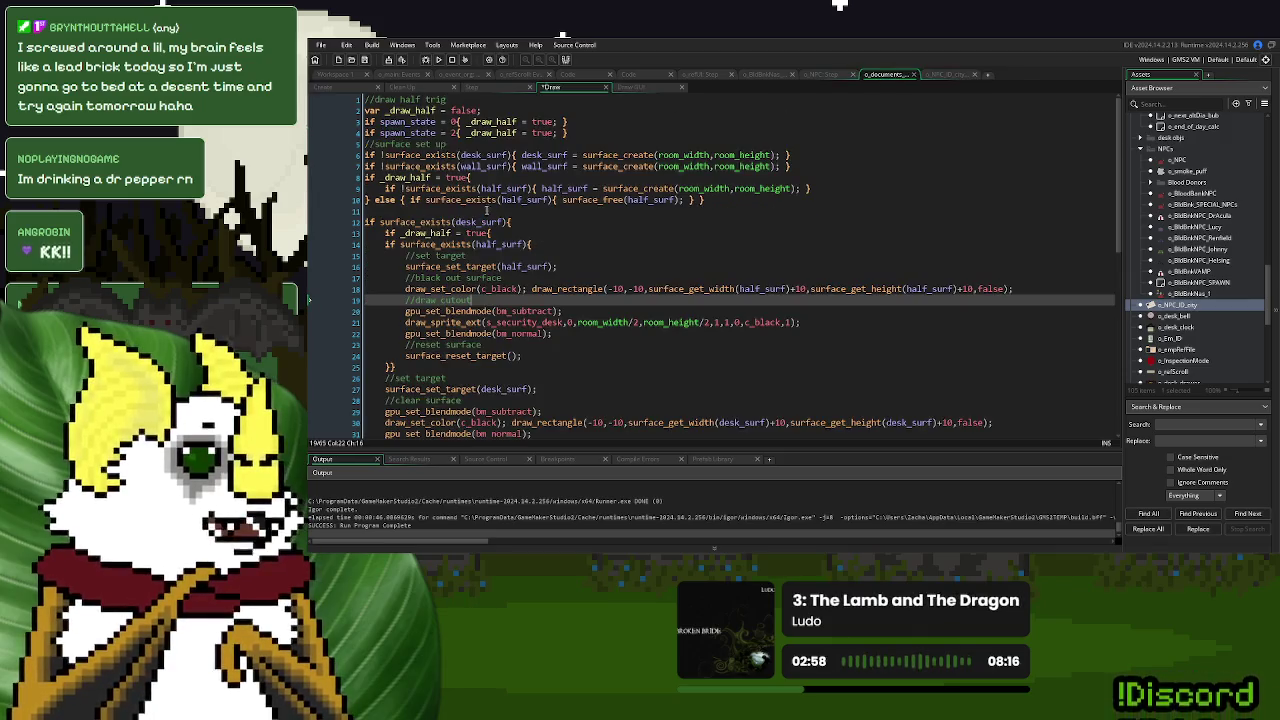
click(935, 77)
click(597, 177)
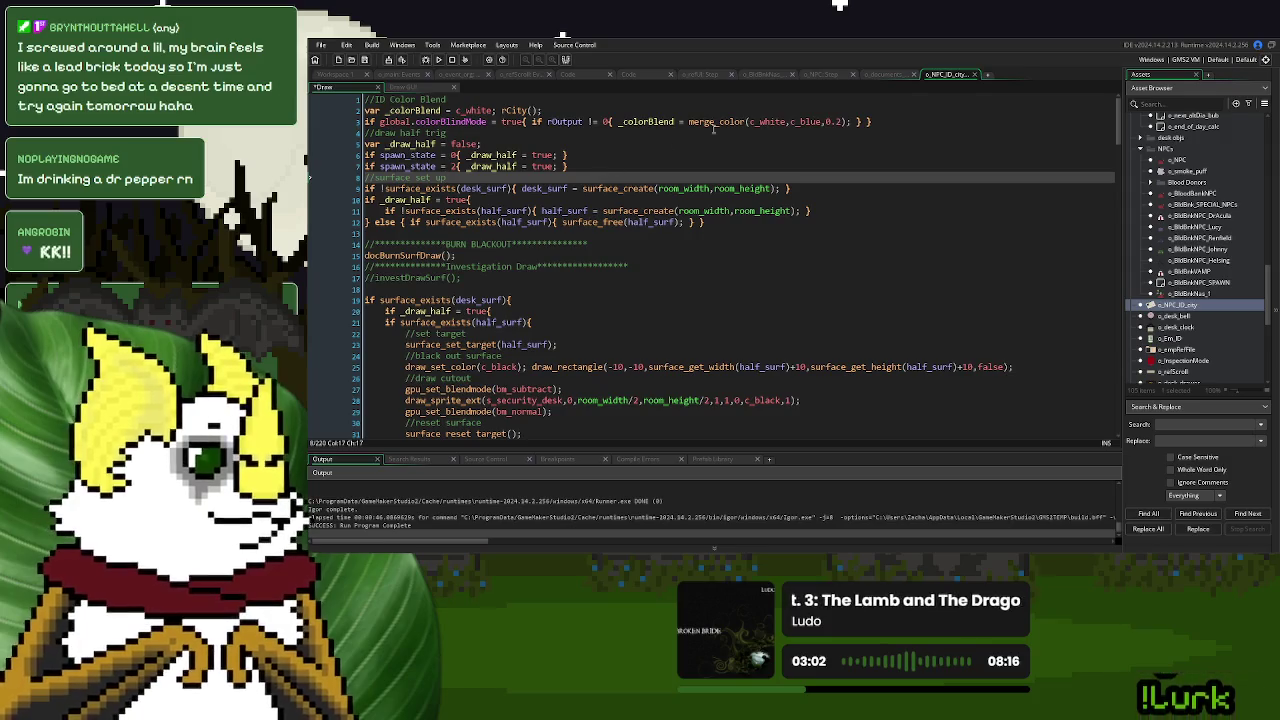
click(884, 75)
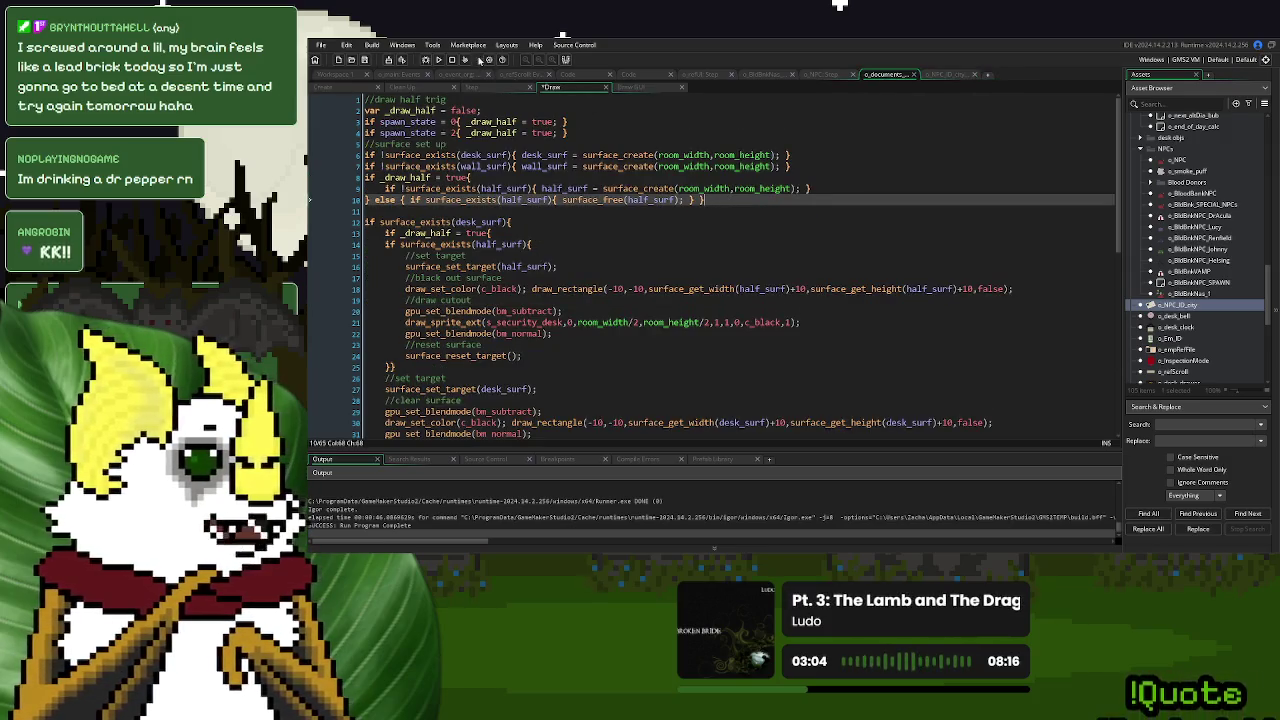
click(438, 60)
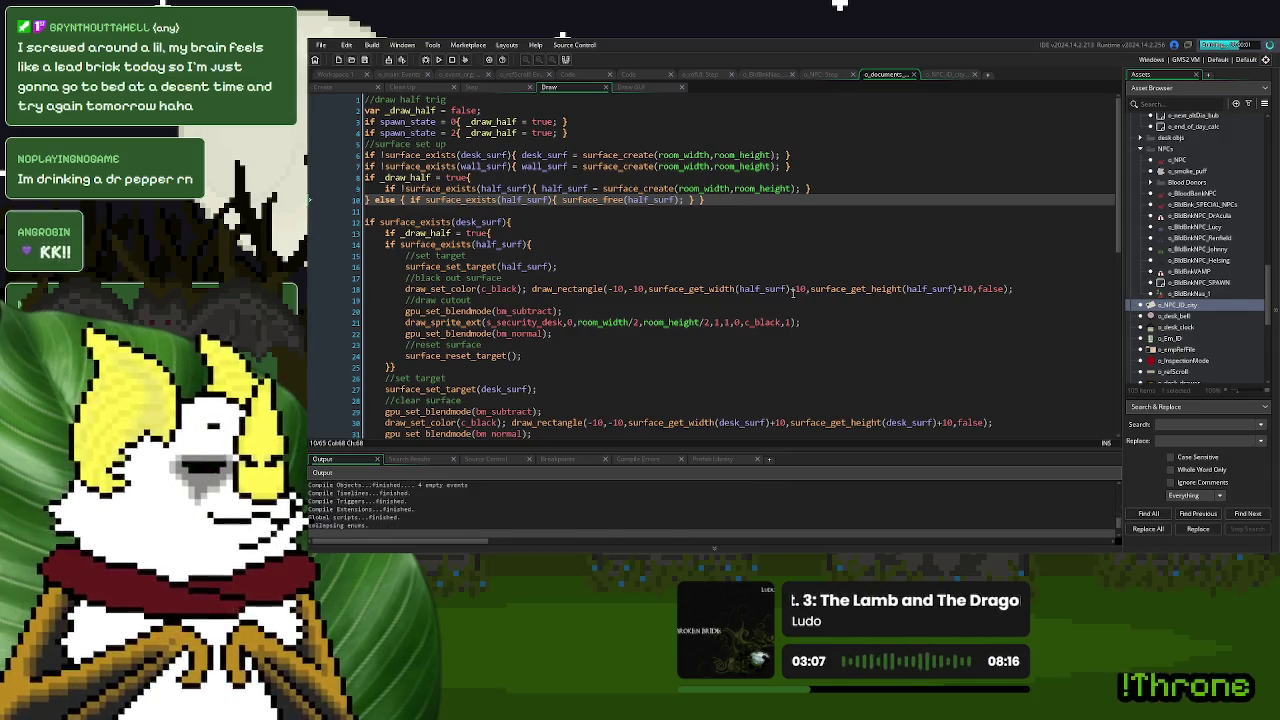
Start a New Game, dismiss Employee Check in, answer No about Lucy, place the green card, then quit.
scroll(793, 285, down, 8)
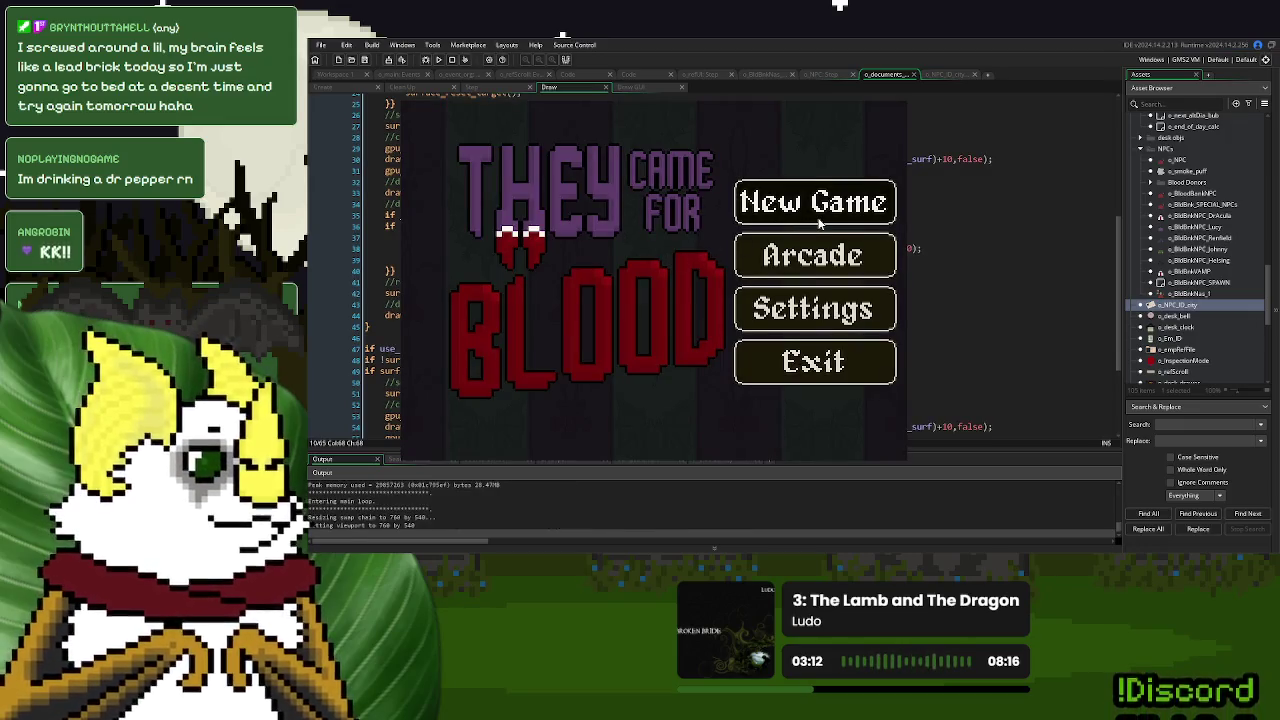
click(818, 222)
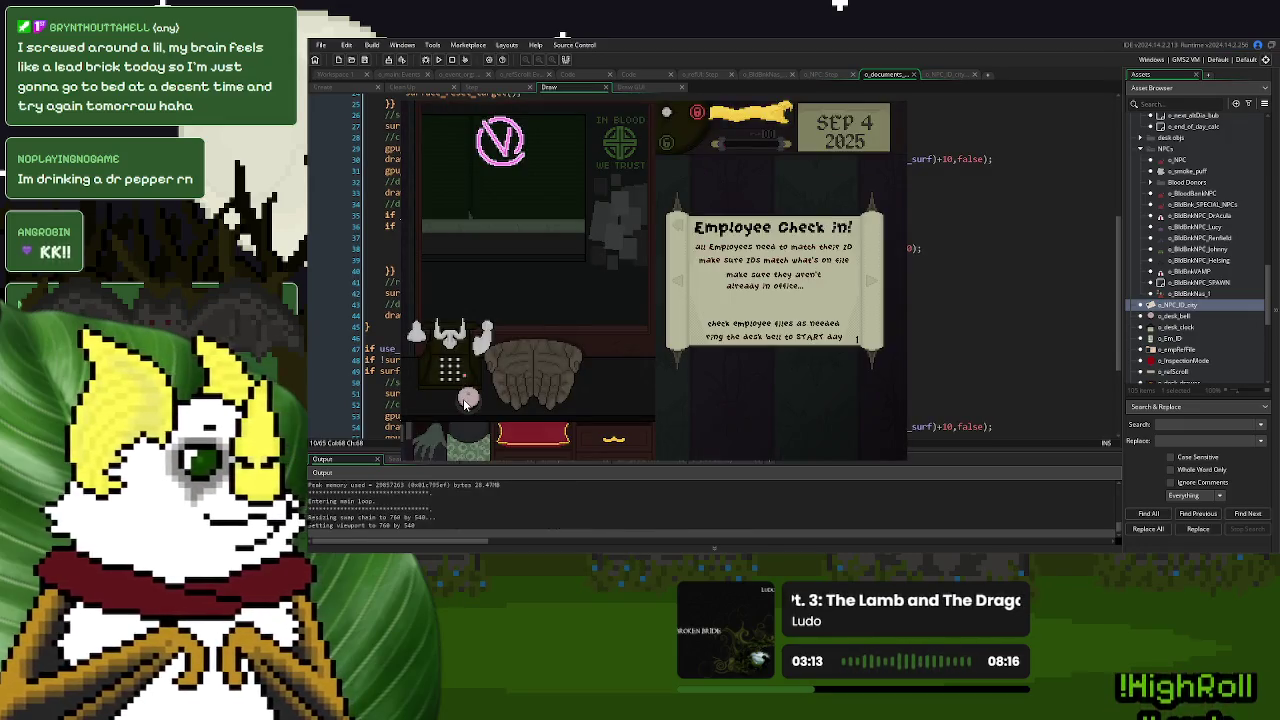
click(770, 303)
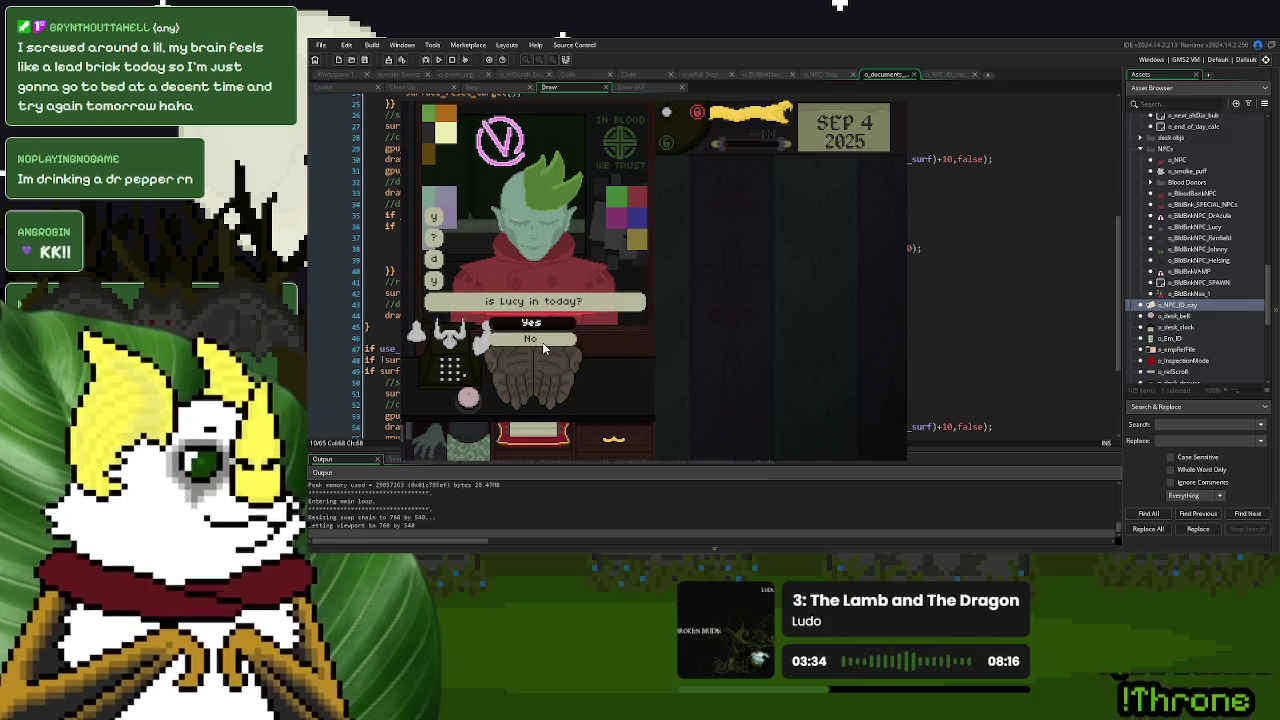
click(542, 342)
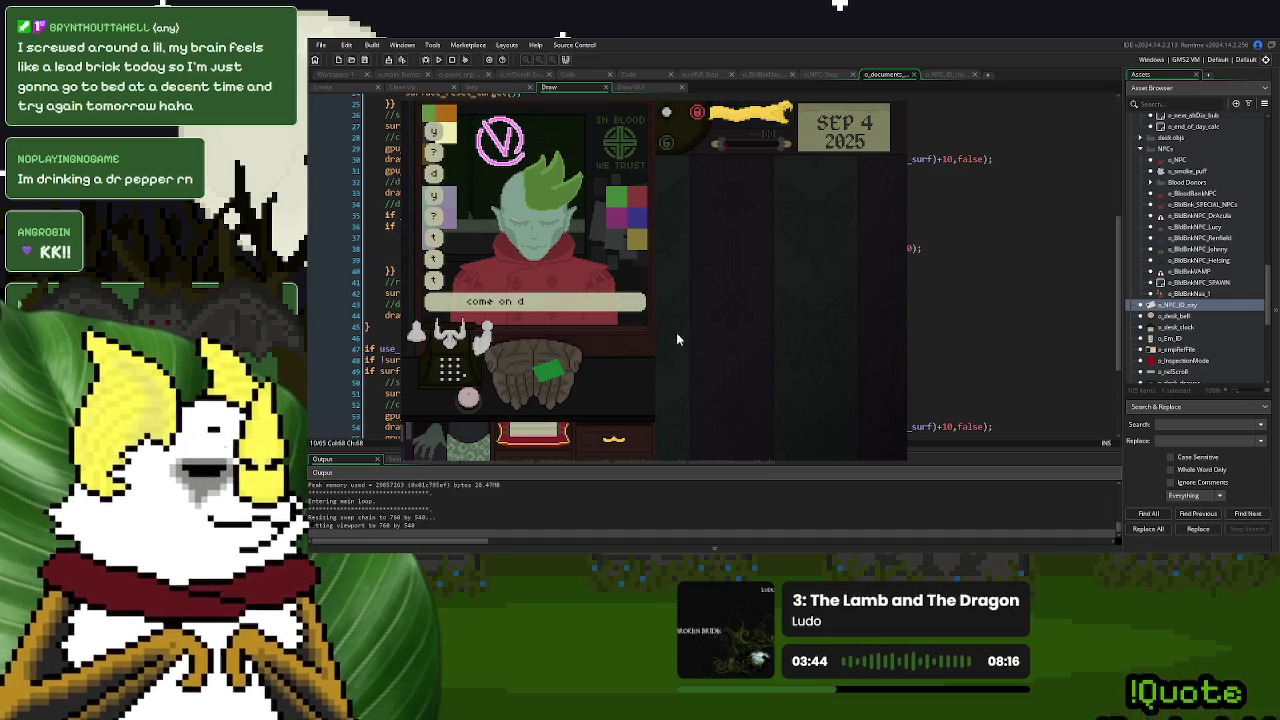
click(543, 372)
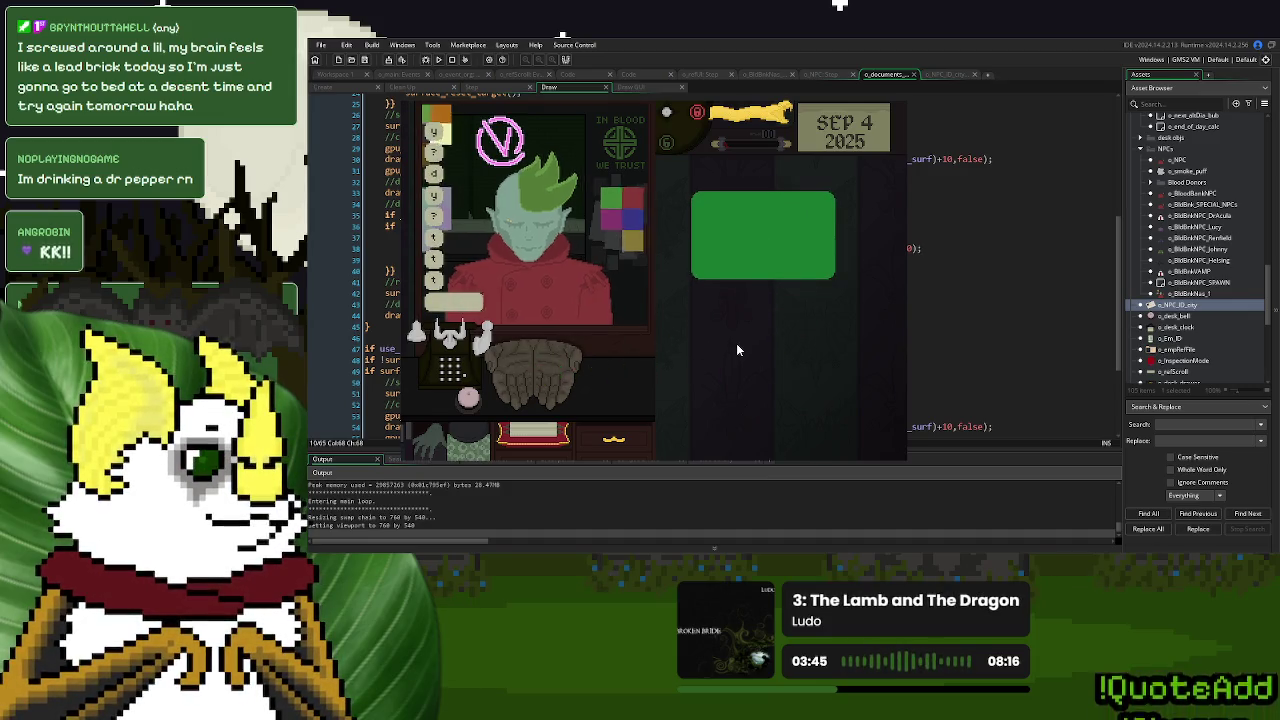
key(Escape)
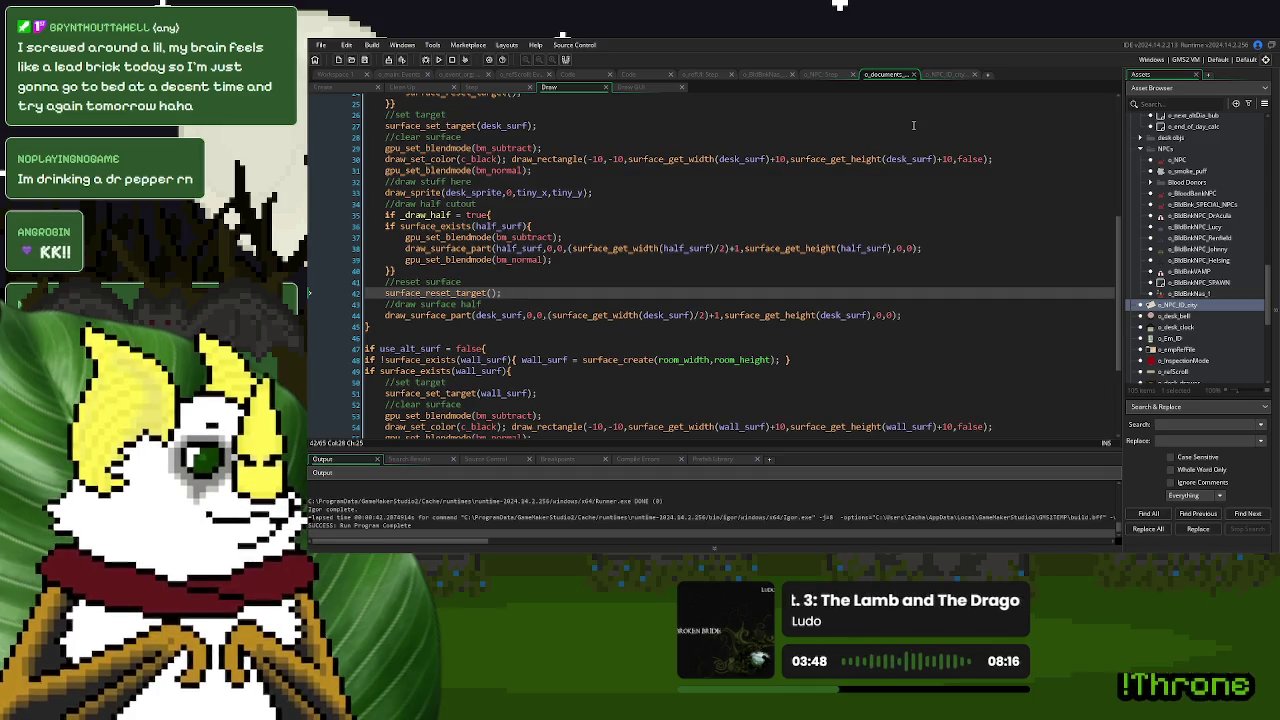
Close the o_documents_base, o_NPC_ID_city and o_NPC Step code tabs.
click(946, 76)
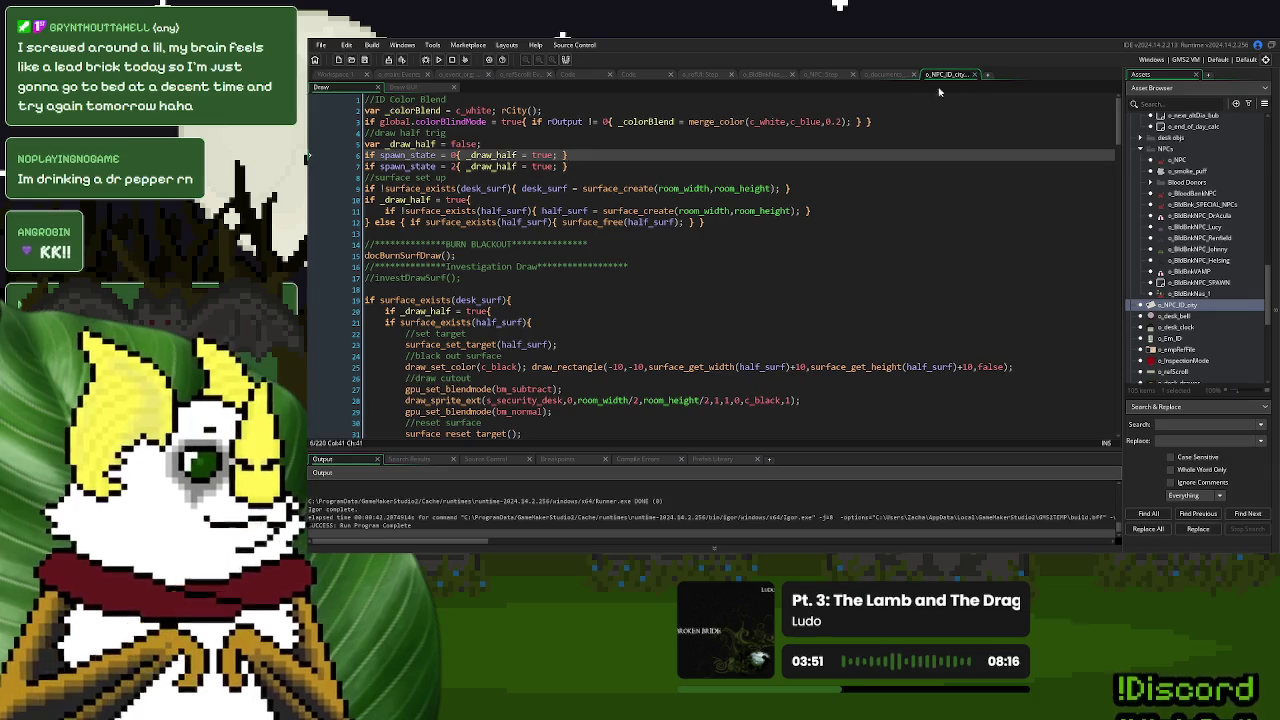
click(886, 76)
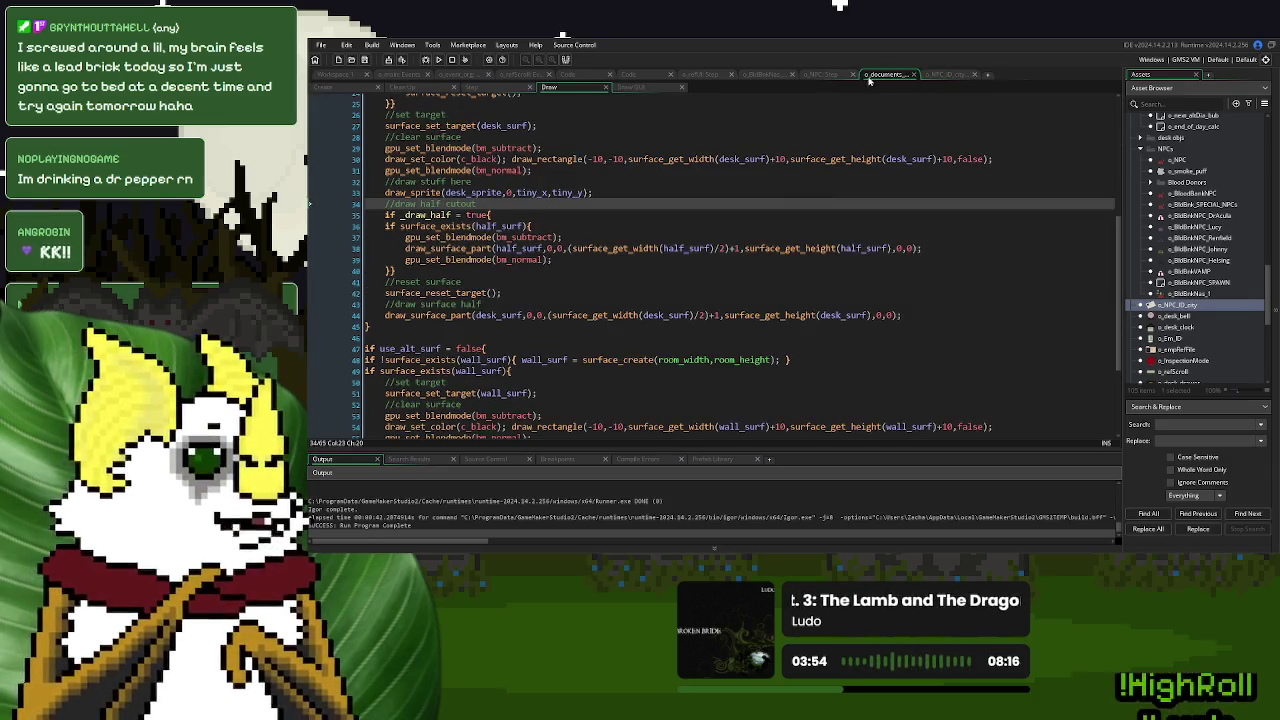
click(913, 74)
click(913, 74)
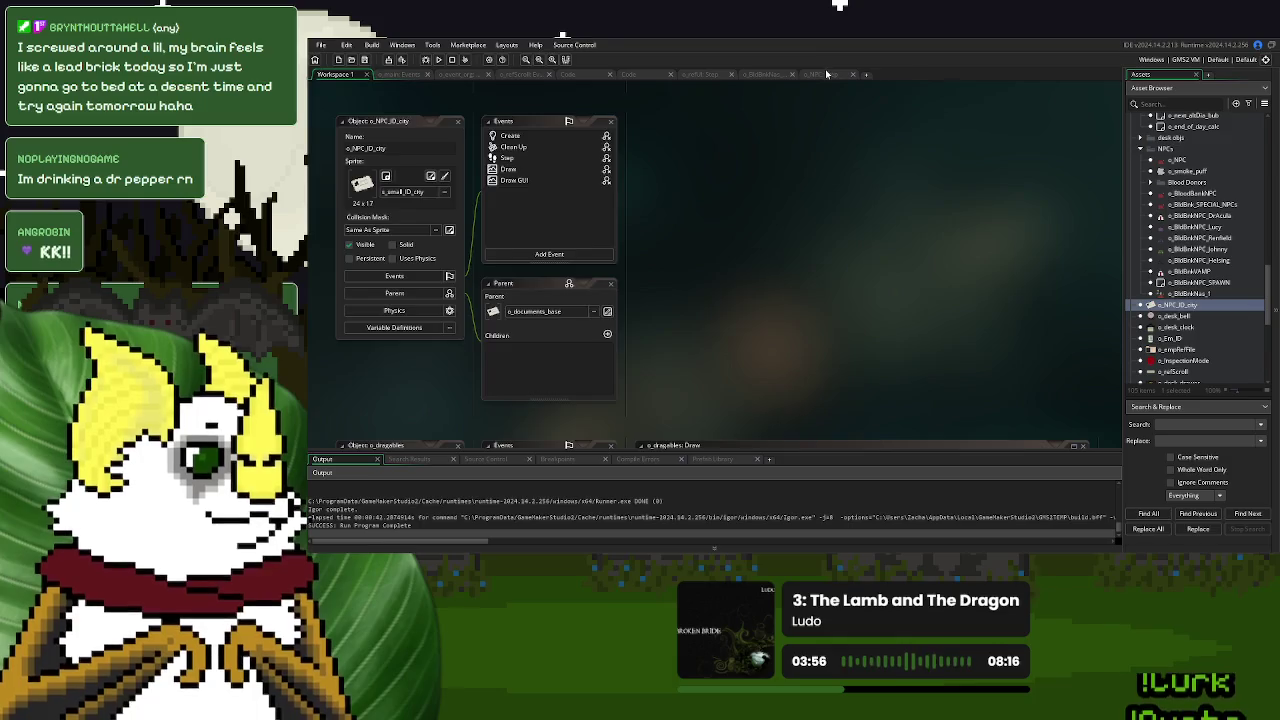
click(825, 74)
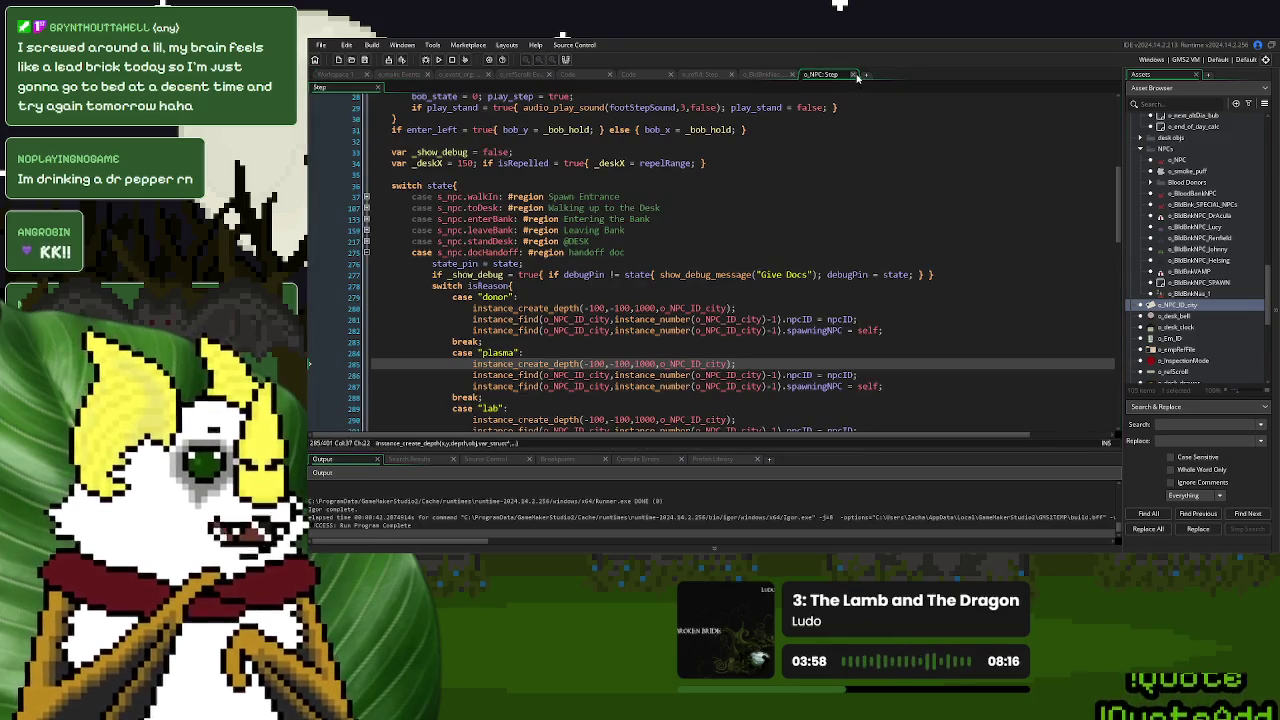
click(852, 74)
Close the blood bank NPC Step and EOD_text_handler tabs, returning to the hospital_state script.
click(776, 76)
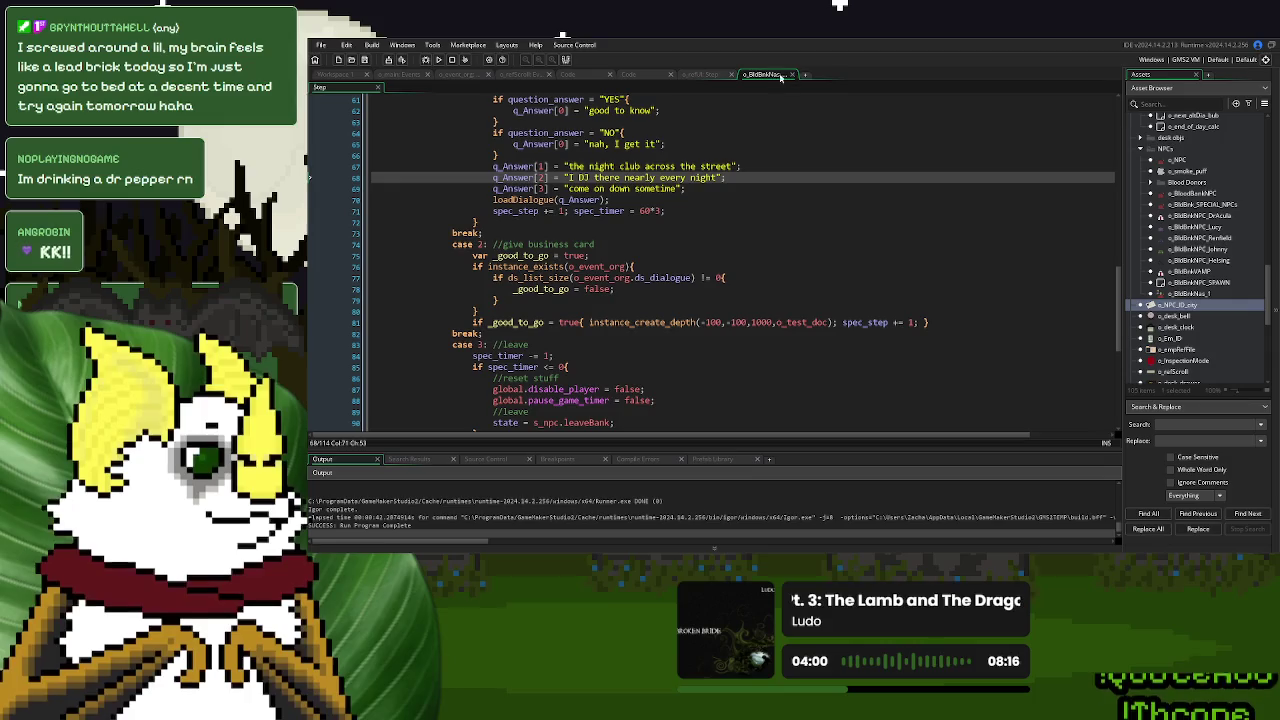
click(644, 76)
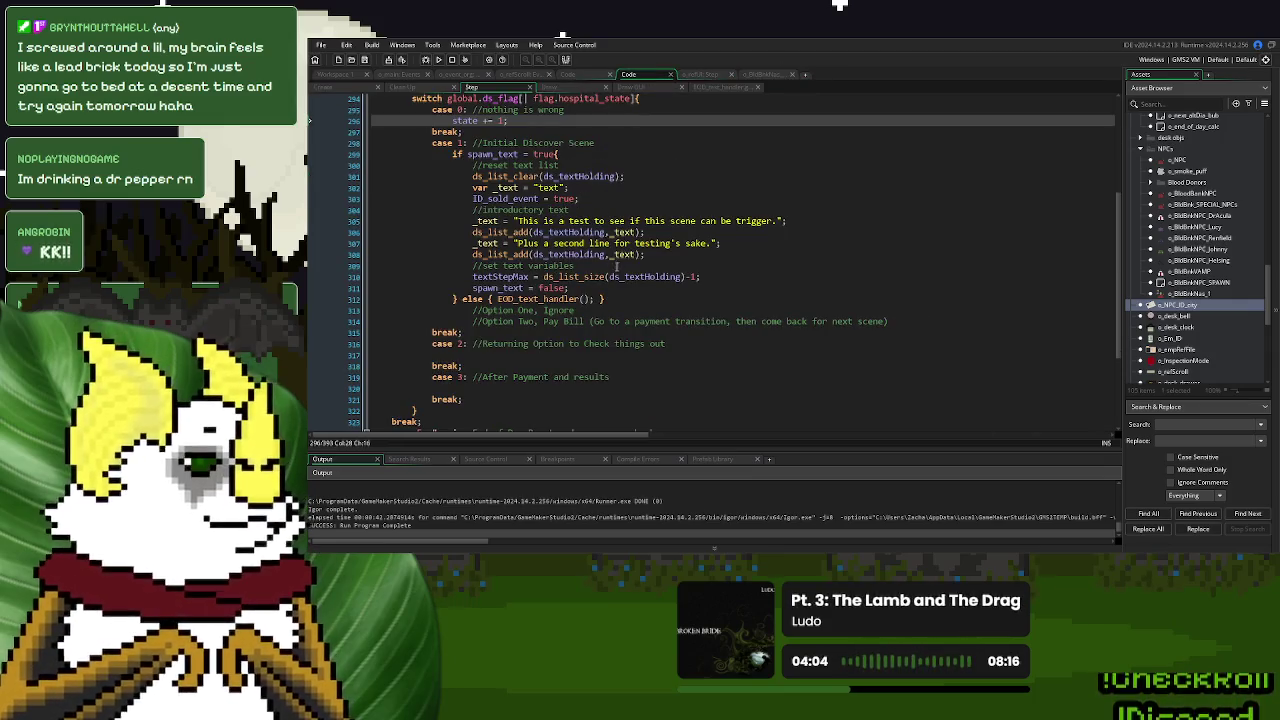
drag(703, 346, 470, 232)
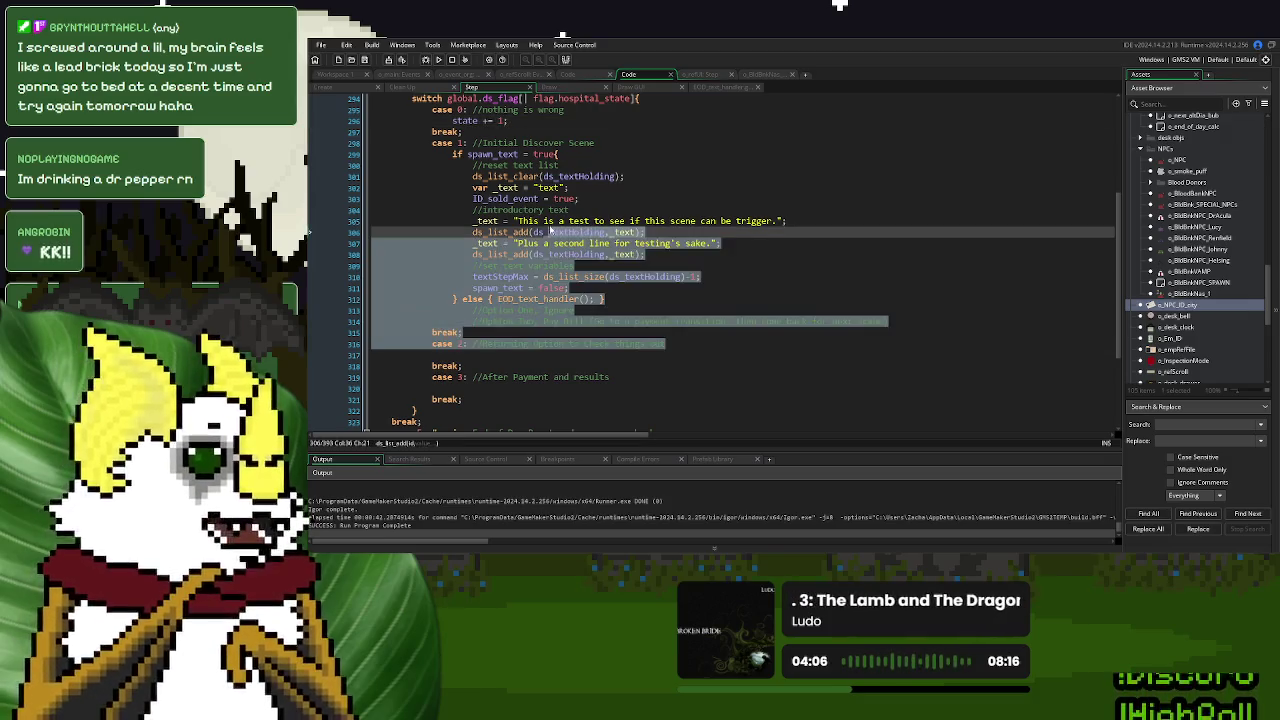
click(480, 141)
click(765, 75)
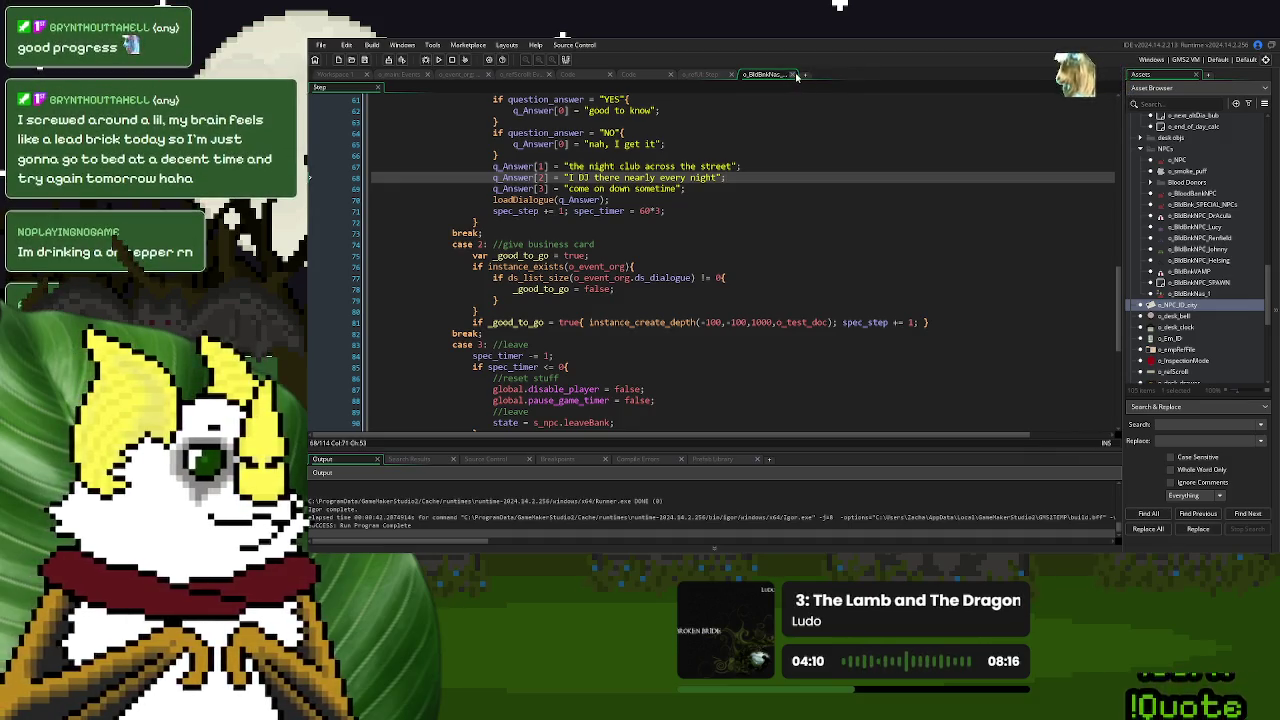
click(792, 75)
click(709, 75)
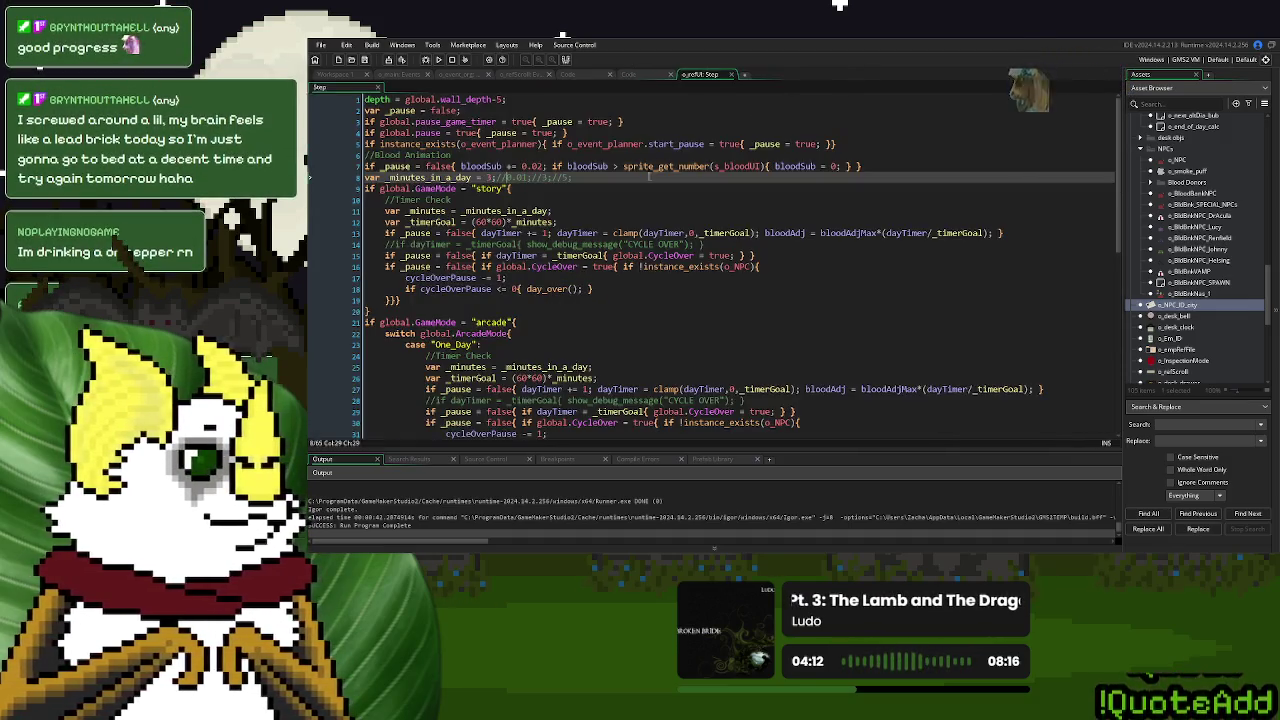
click(640, 75)
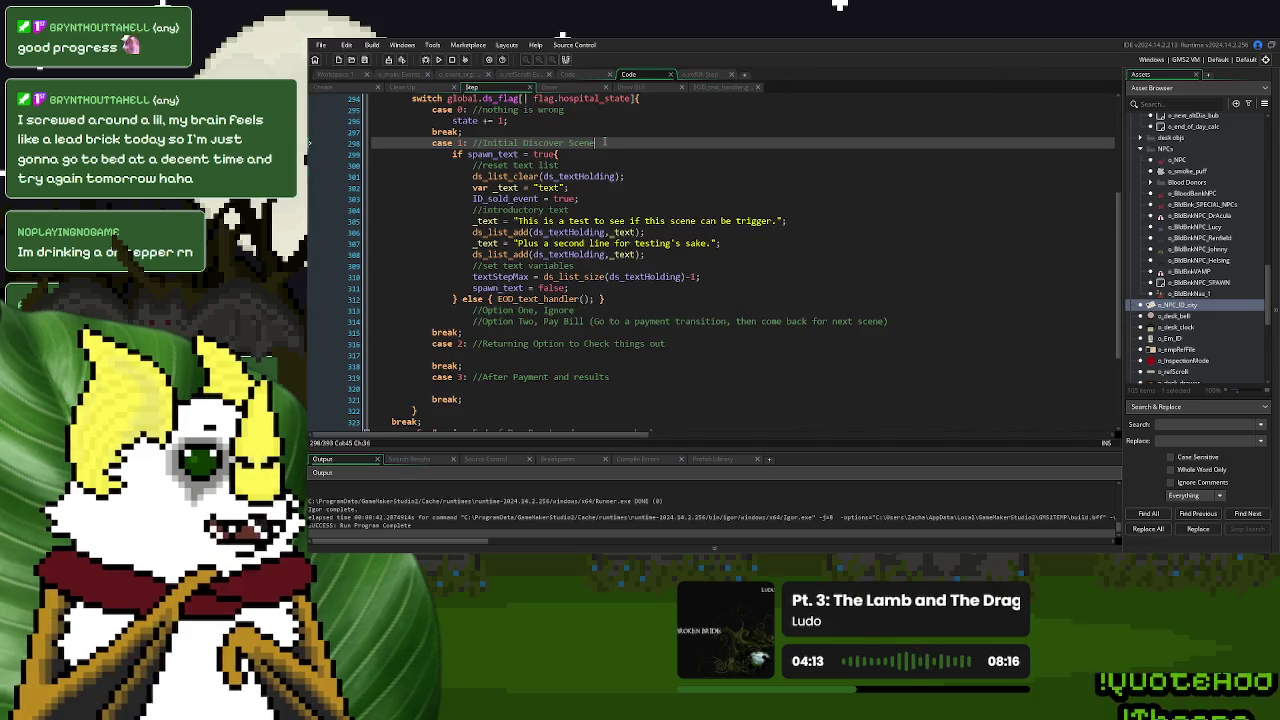
click(757, 87)
click(676, 166)
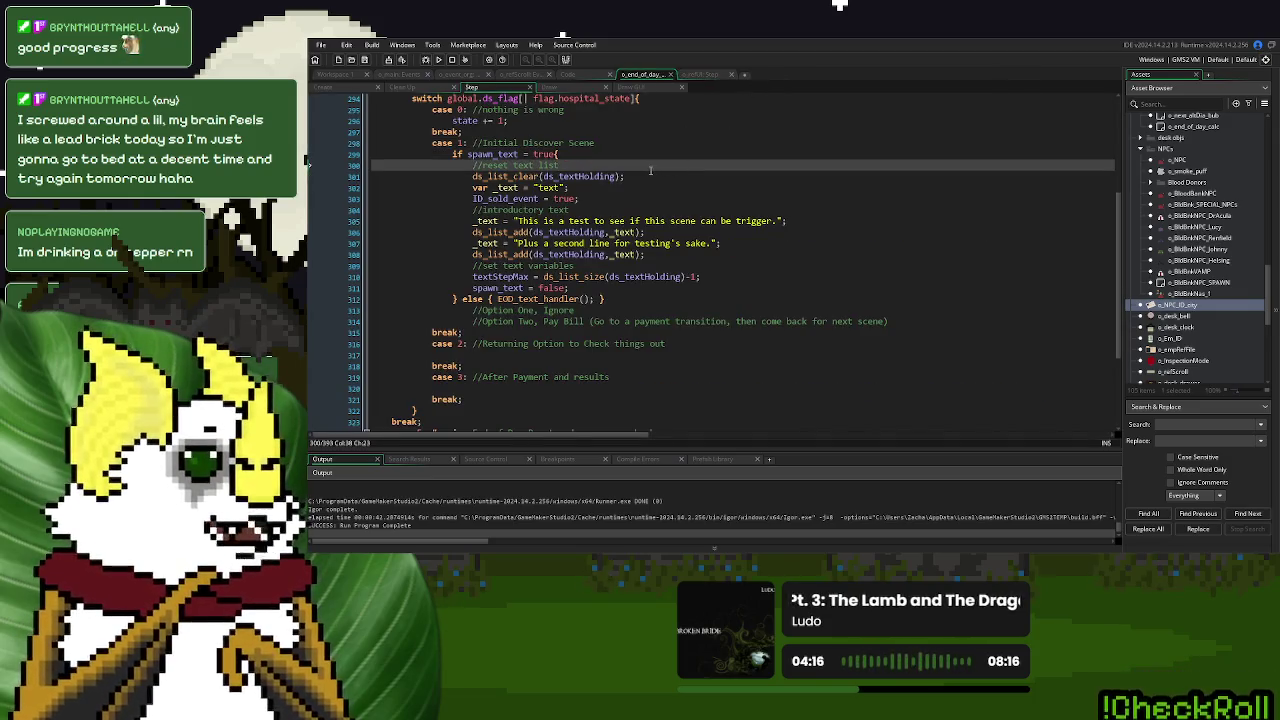